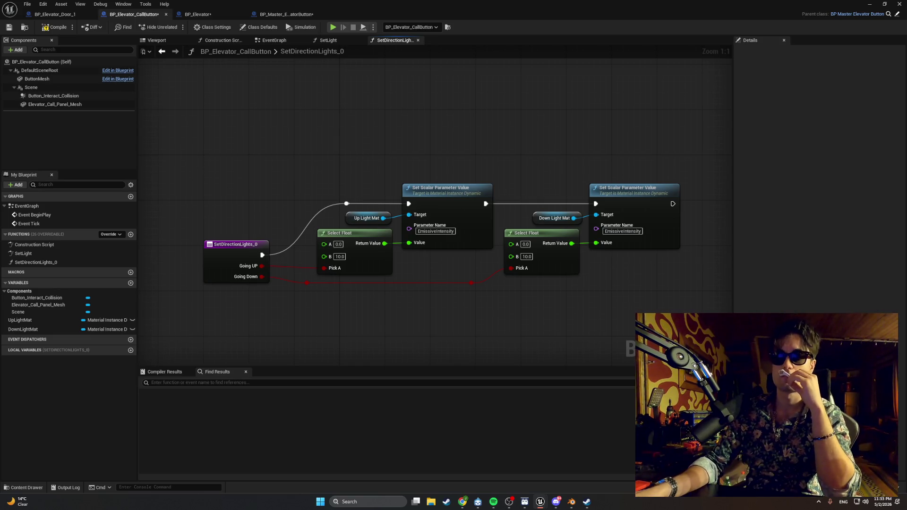
Compile BP_Elevator_CallButton and bring up BP_Master_ElevatorButton's PressButton graph
key(alt+Tab)
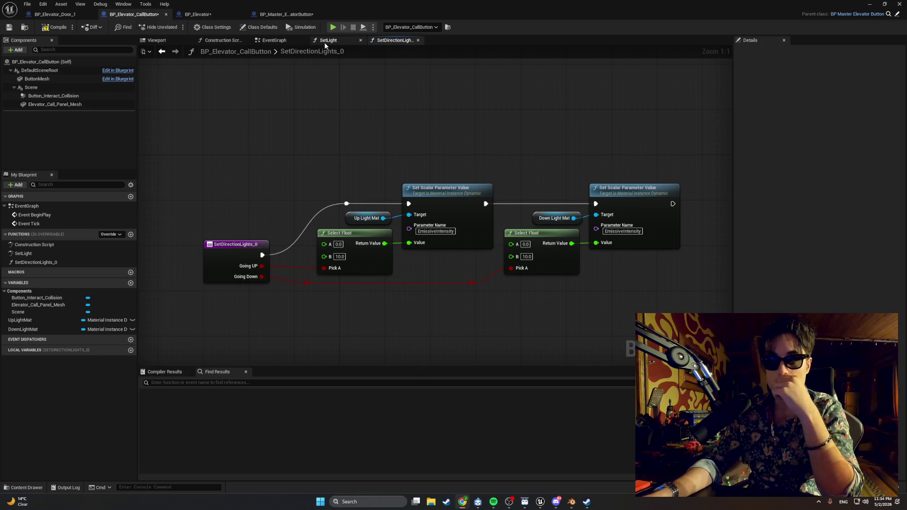
click(56, 28)
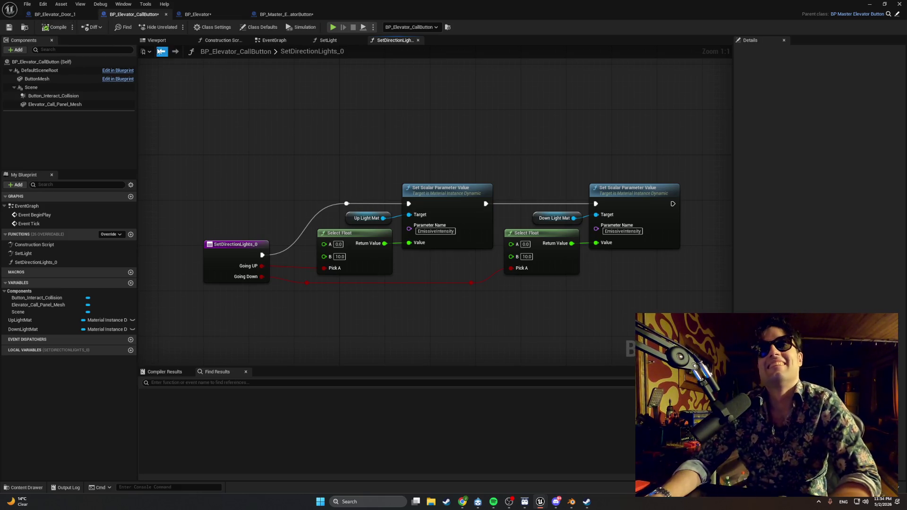
click(287, 14)
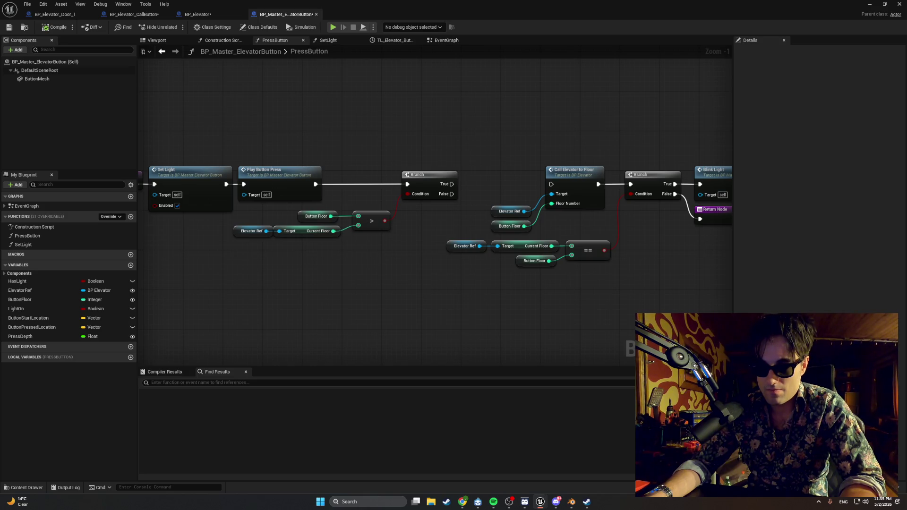
key(alt+Tab)
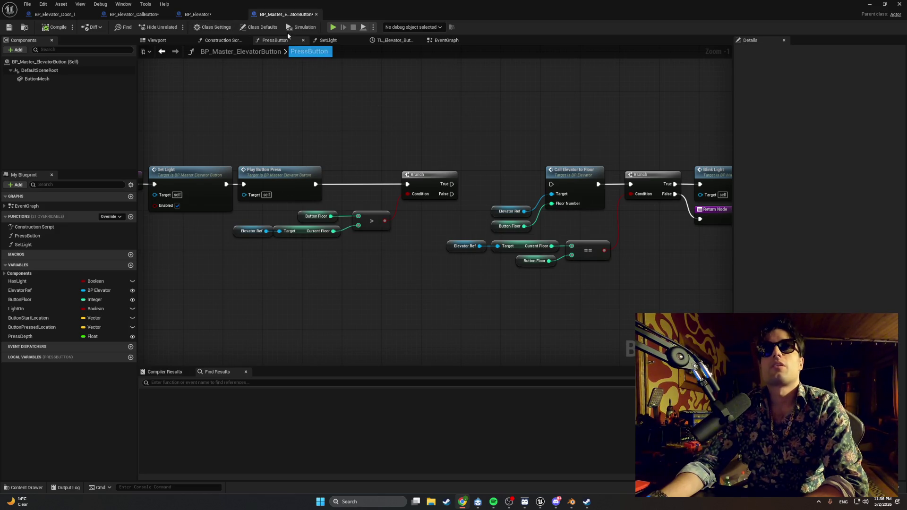
Detach the floor-comparison Branch group and wire Play Button Press directly into Call Elevator to Floor
click(357, 242)
drag(412, 159, 333, 254)
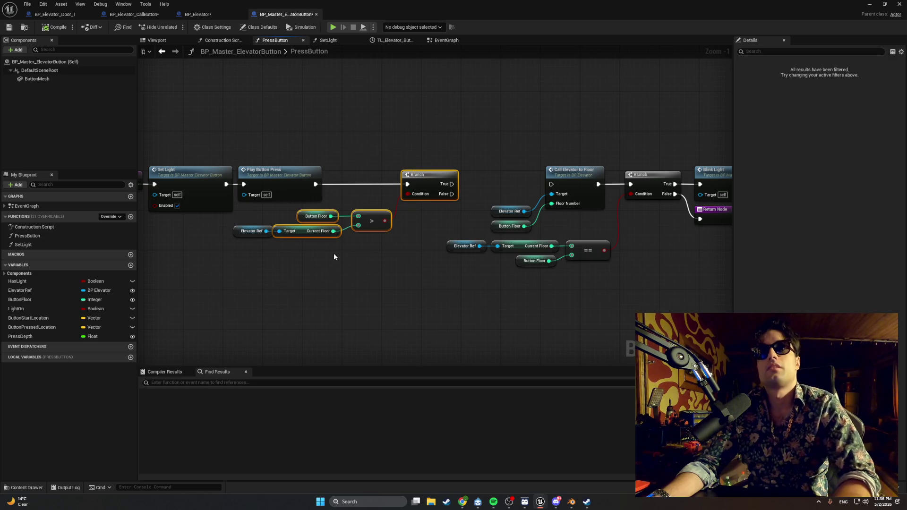
ctrl+click(246, 231)
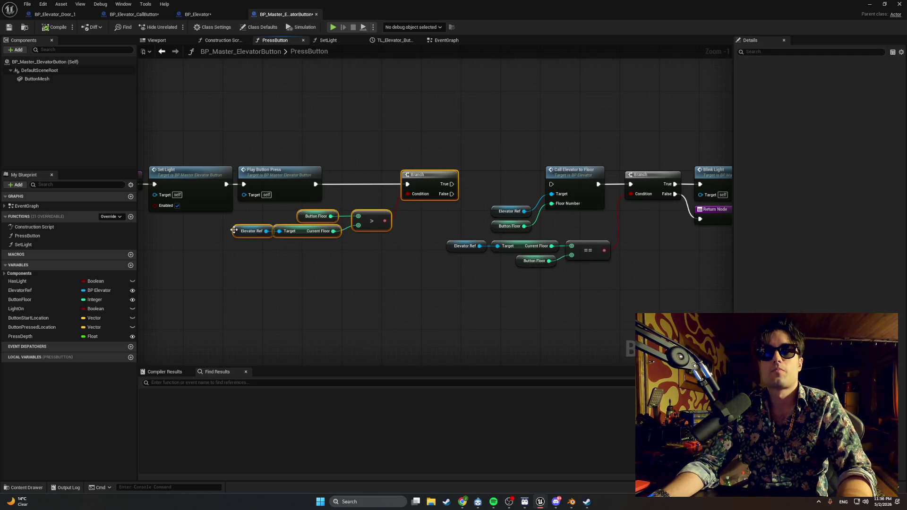
alt+click(407, 184)
drag(437, 157, 322, 254)
ctrl+click(247, 231)
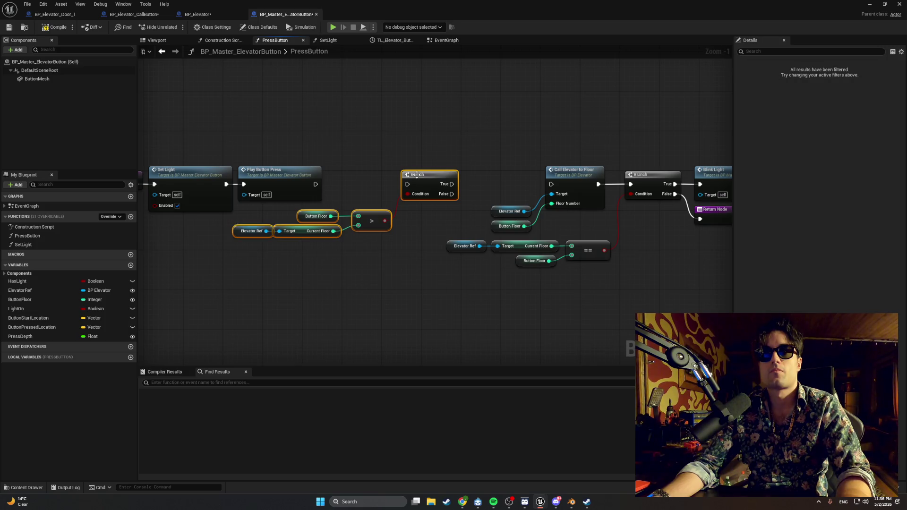
drag(417, 175, 372, 276)
drag(316, 185, 551, 184)
drag(523, 151, 440, 130)
Shift the upper node chain left and glance over the BP_Elevator and call button Blueprints
drag(651, 133, 388, 213)
mouse_move(466, 158)
mouse_down()
mouse_move(310, 149)
mouse_move(505, 158)
mouse_move(495, 149)
mouse_up()
click(240, 77)
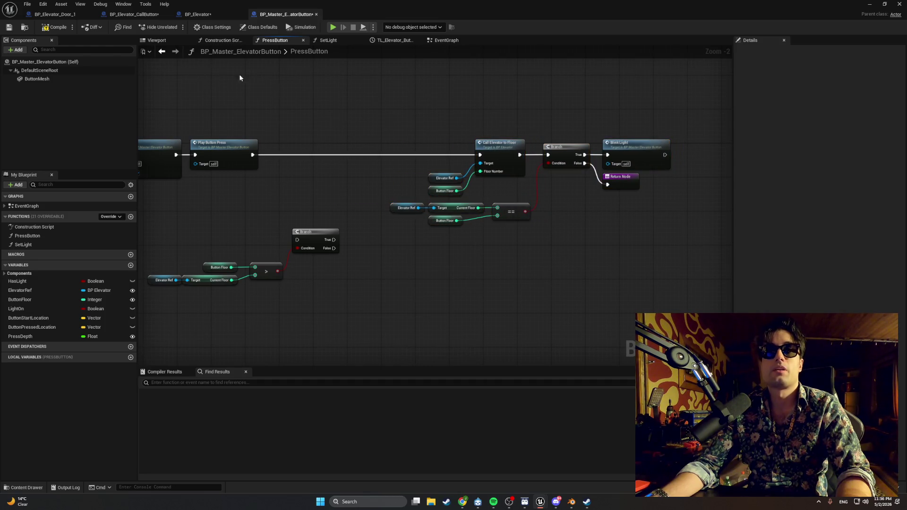
click(201, 14)
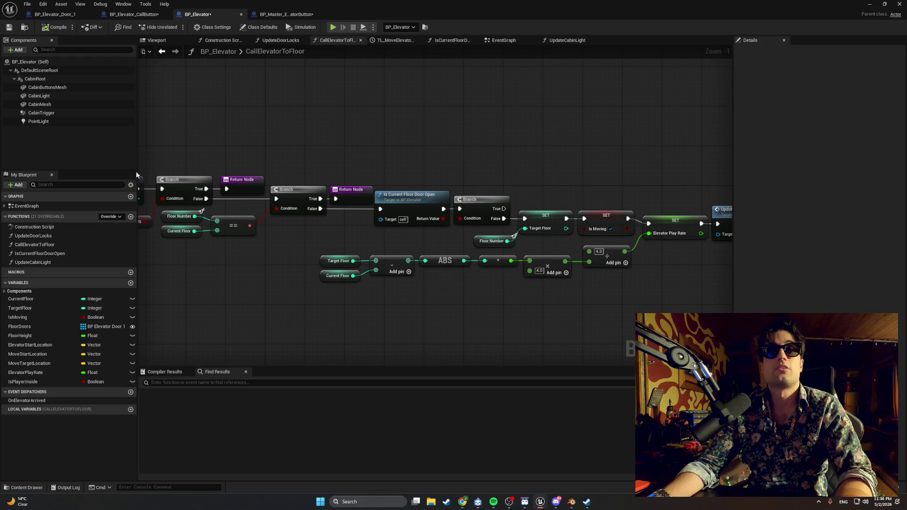
click(135, 13)
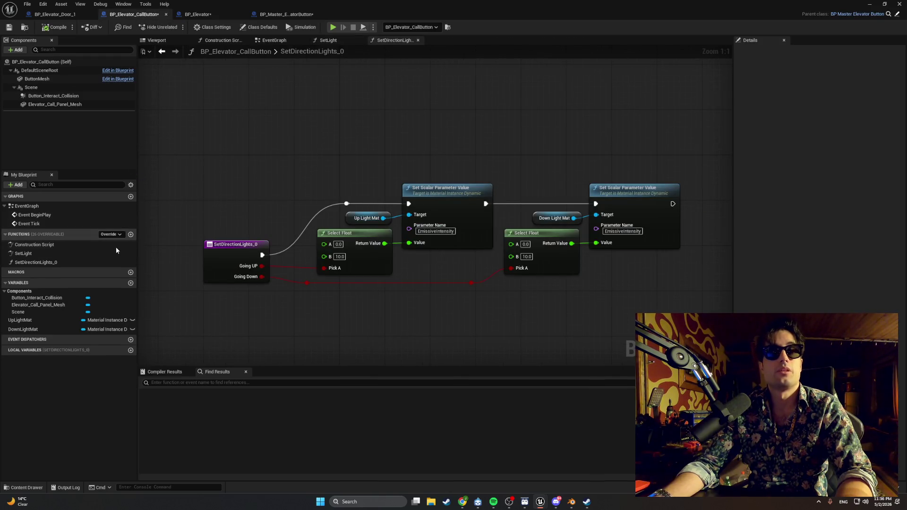
click(285, 15)
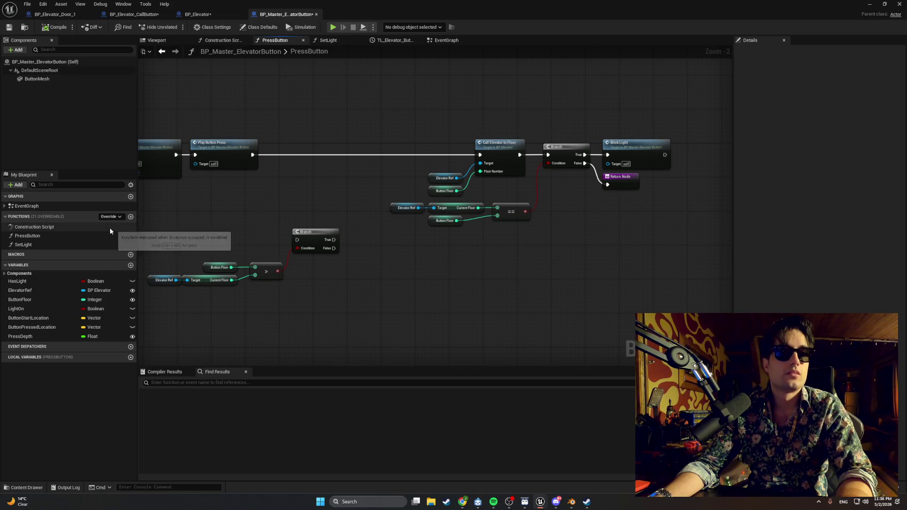
Add a new function to the master button and grab the SetDirectionLights name from the call button
click(131, 217)
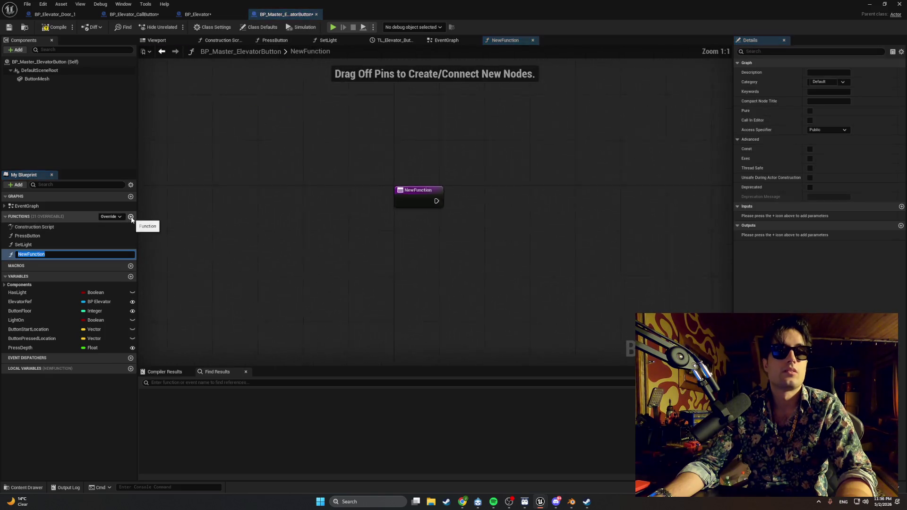
click(199, 18)
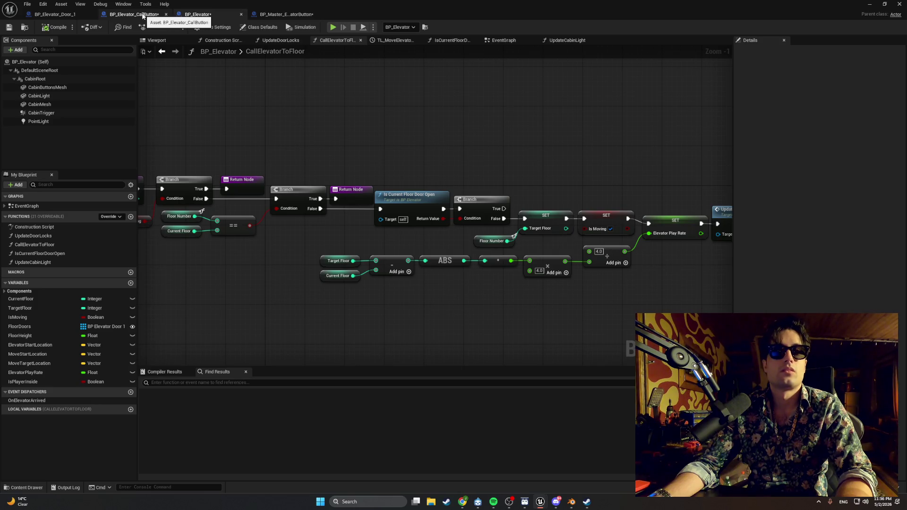
drag(199, 14, 121, 15)
click(208, 14)
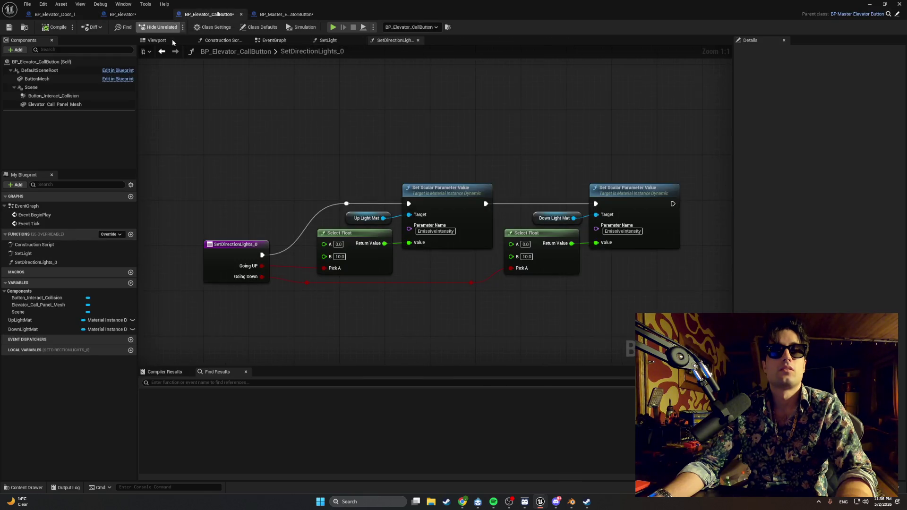
click(72, 262)
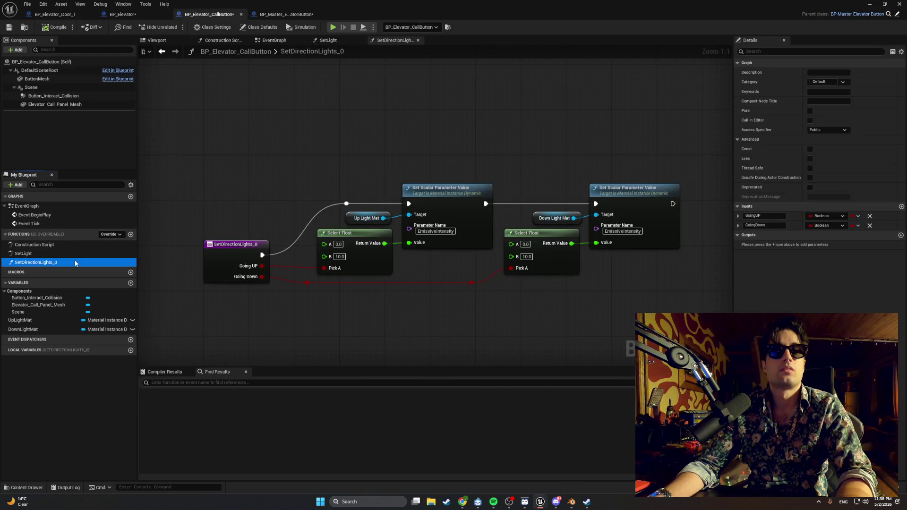
key(F2)
key(Home)
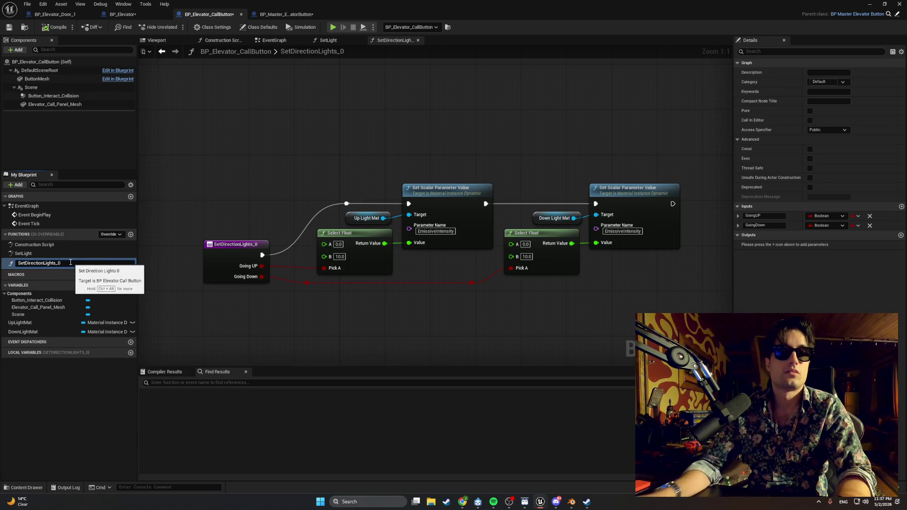
drag(54, 263, 1, 262)
key(ctrl+c)
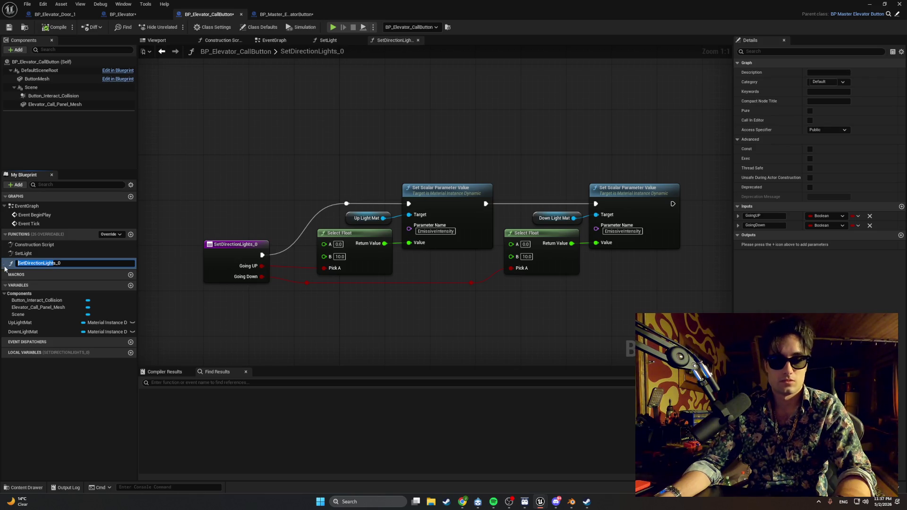
Name the master button's new function SetDirectionLights
click(273, 15)
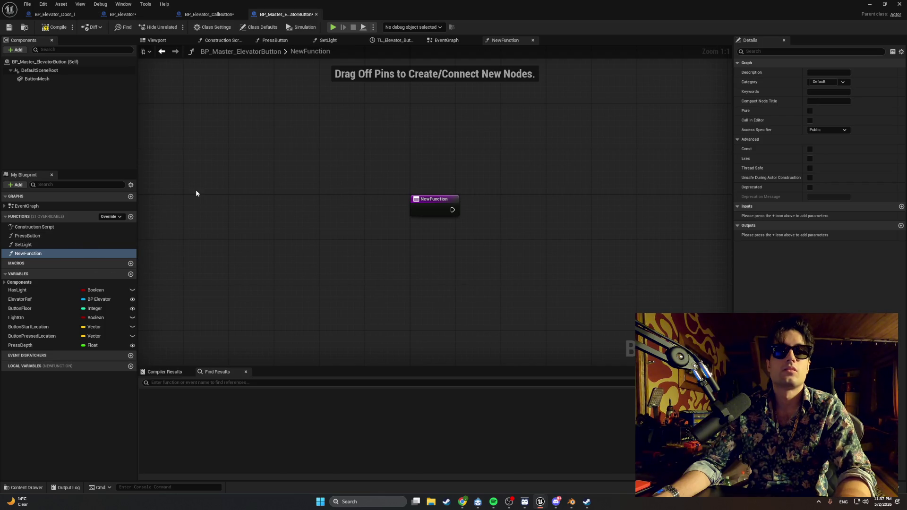
click(50, 255)
key(ctrl+v)
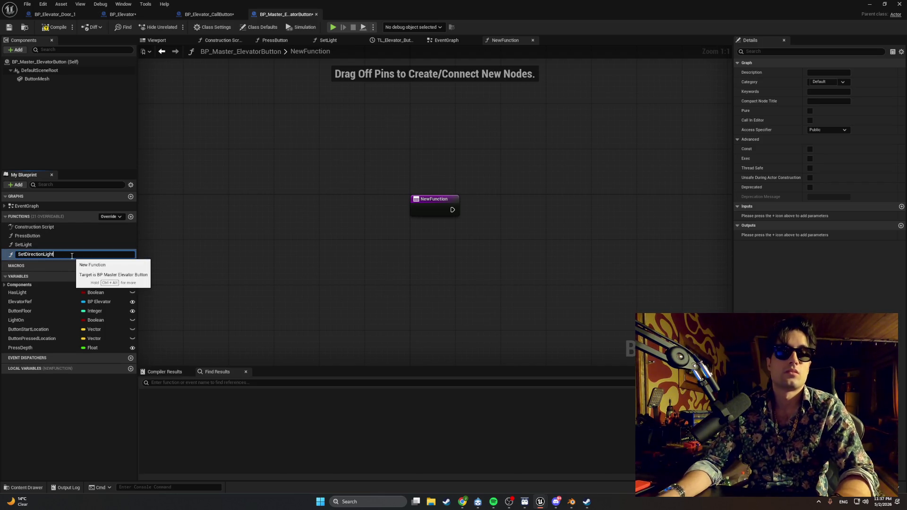
text(s)
key(Return)
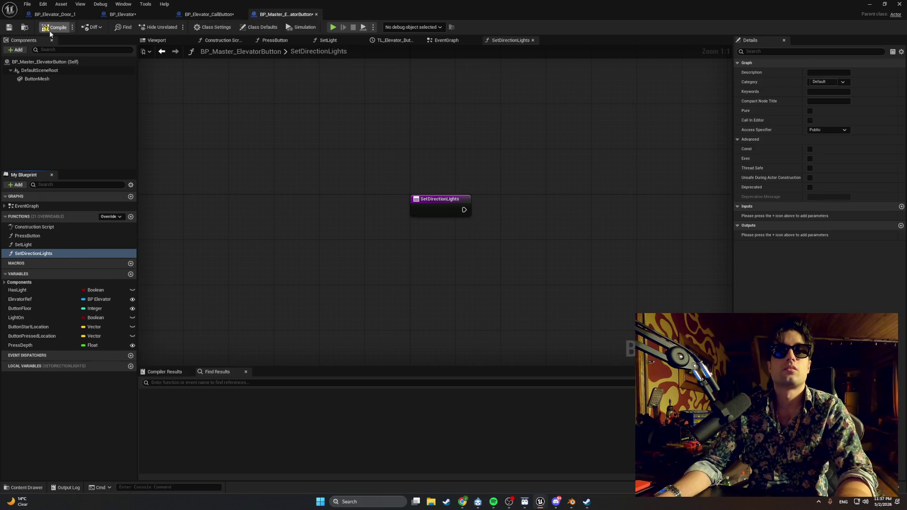
click(202, 14)
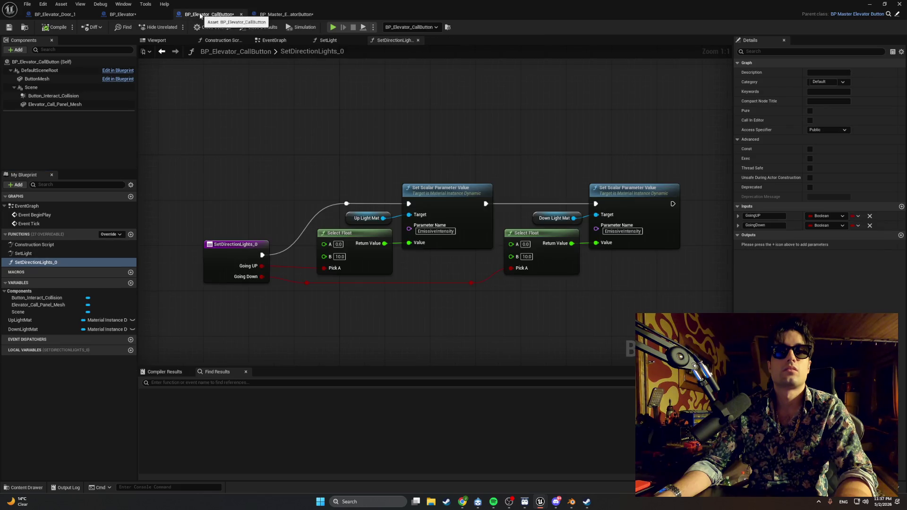
click(111, 234)
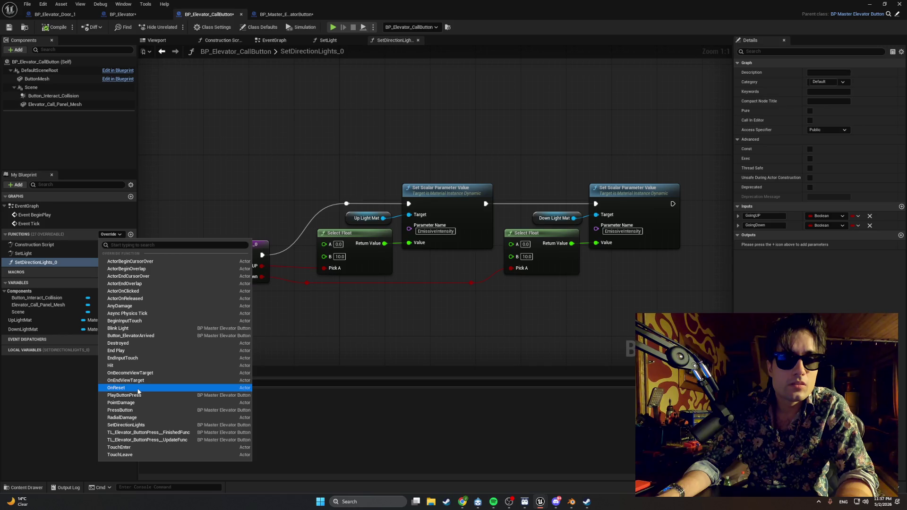
Override SetDirectionLights in the call button and paste in the up/down EmissiveIntensity nodes from SetDirectionLights_0
click(150, 425)
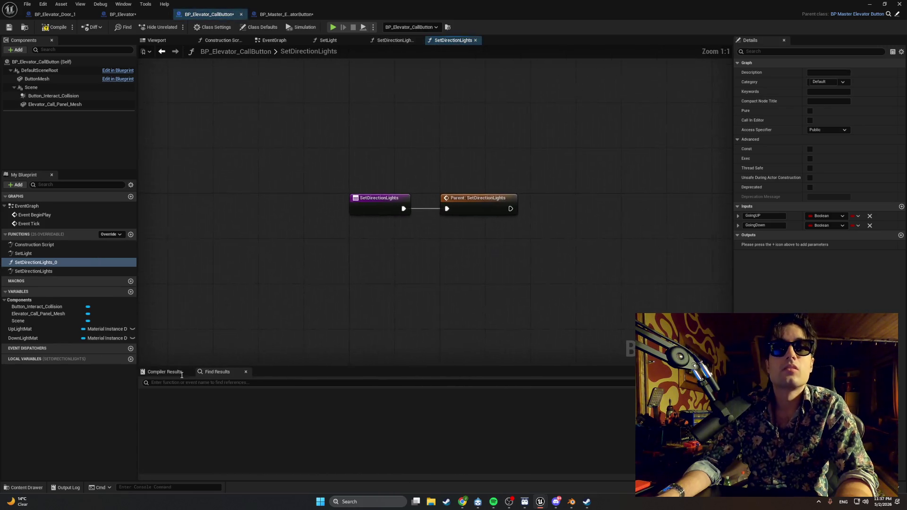
double_click(69, 263)
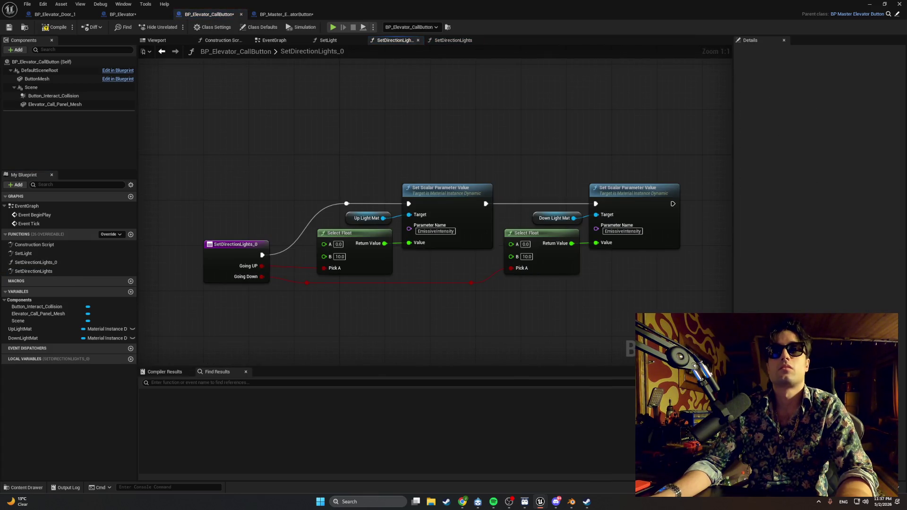
drag(586, 261, 297, 150)
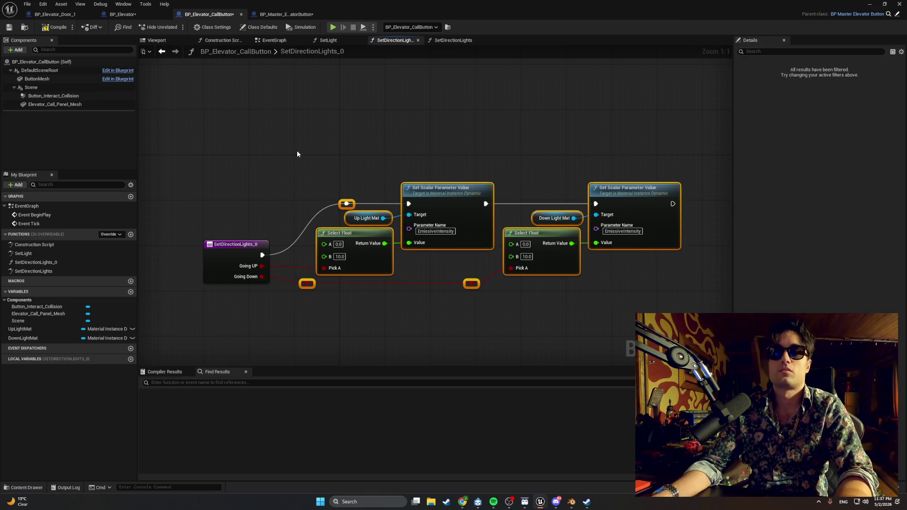
double_click(71, 270)
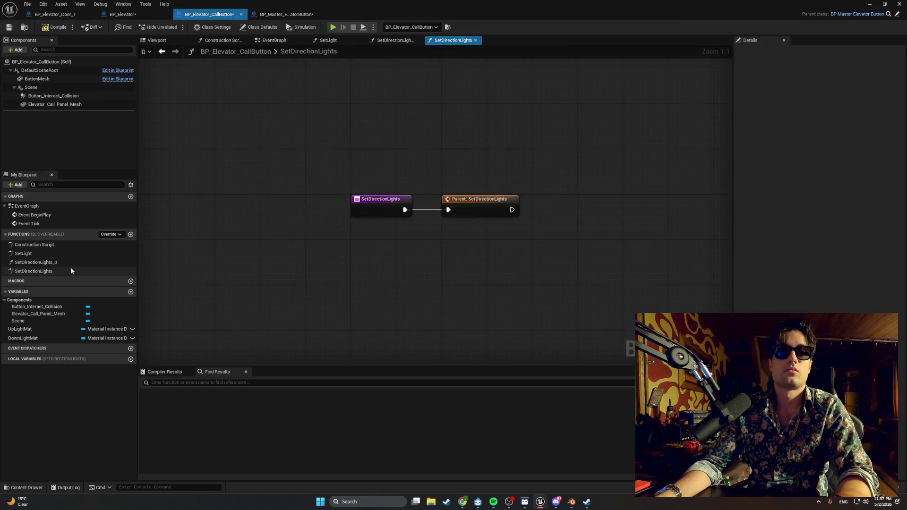
key(ctrl+v)
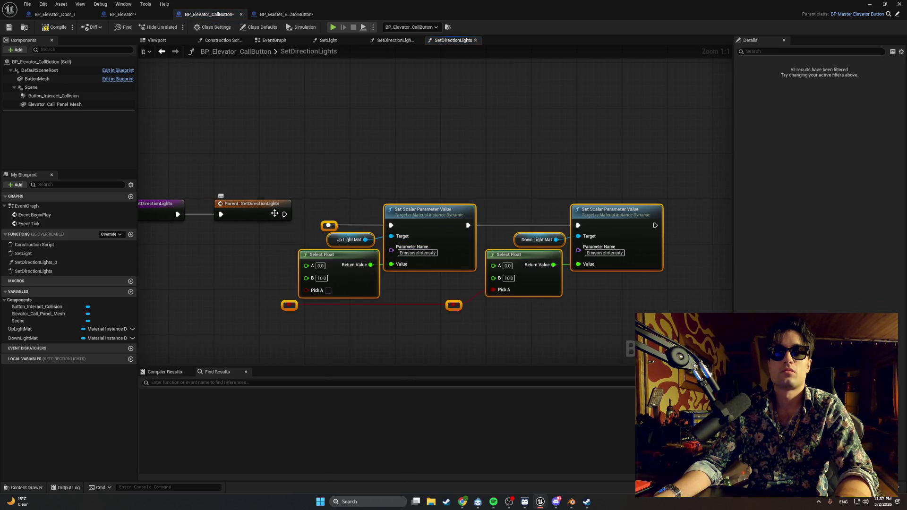
double_click(71, 263)
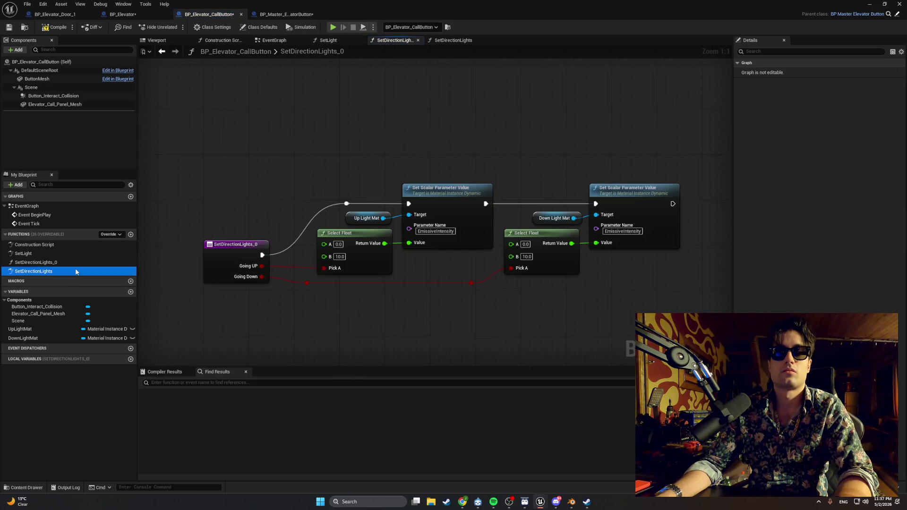
double_click(75, 271)
click(167, 210)
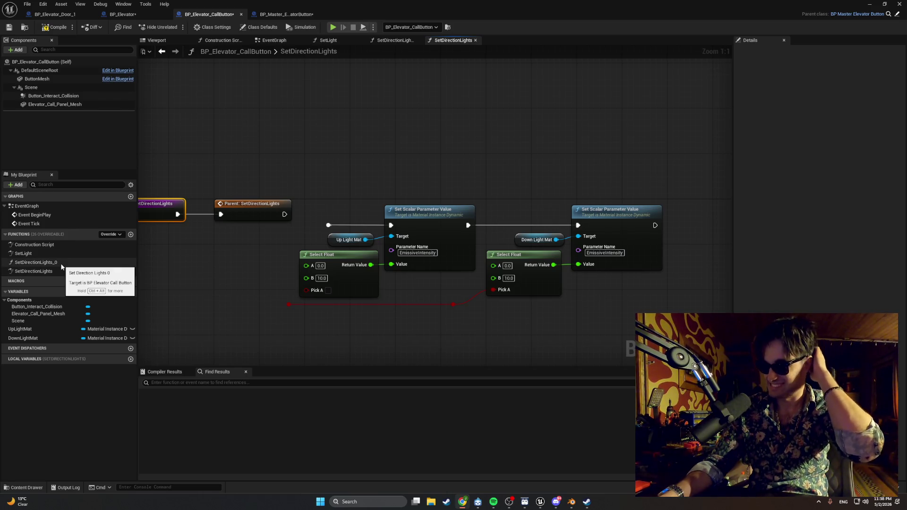
Add Boolean inputs to the master SetDirectionLights function, remove the mistaken extras, and compile
click(265, 15)
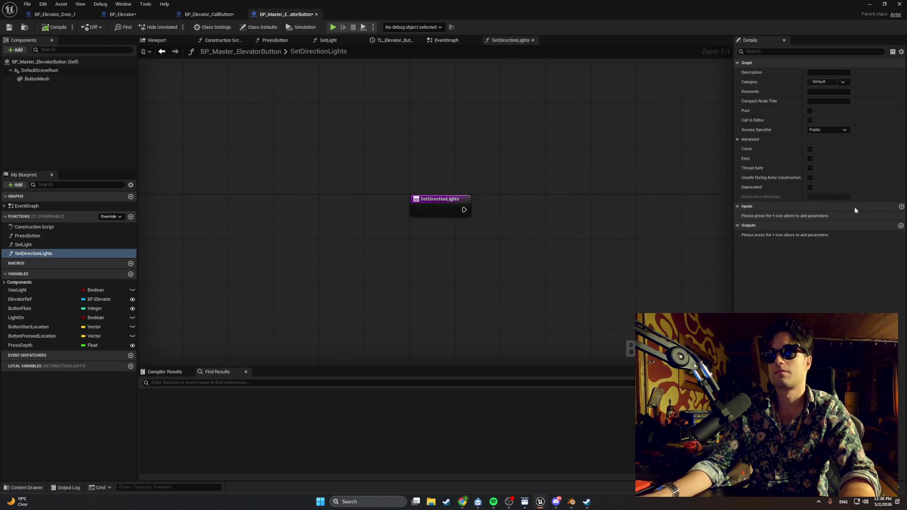
click(902, 206)
click(902, 206)
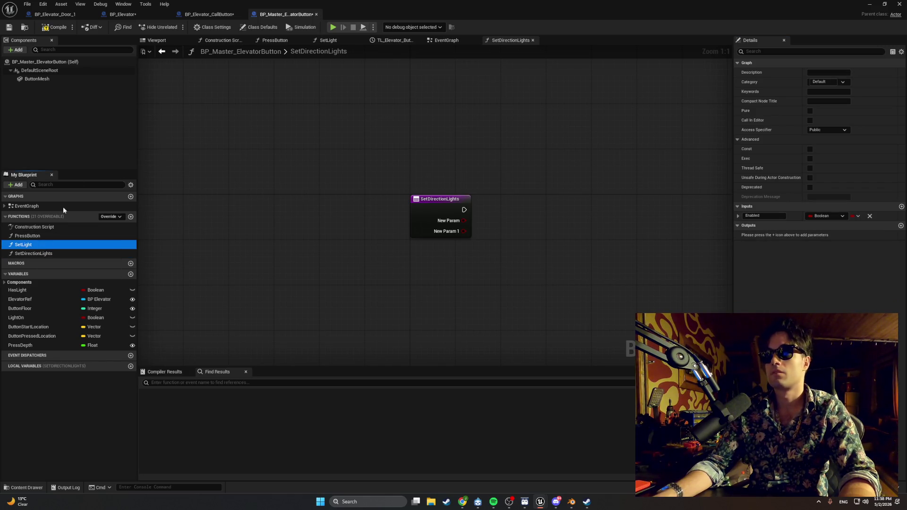
click(194, 16)
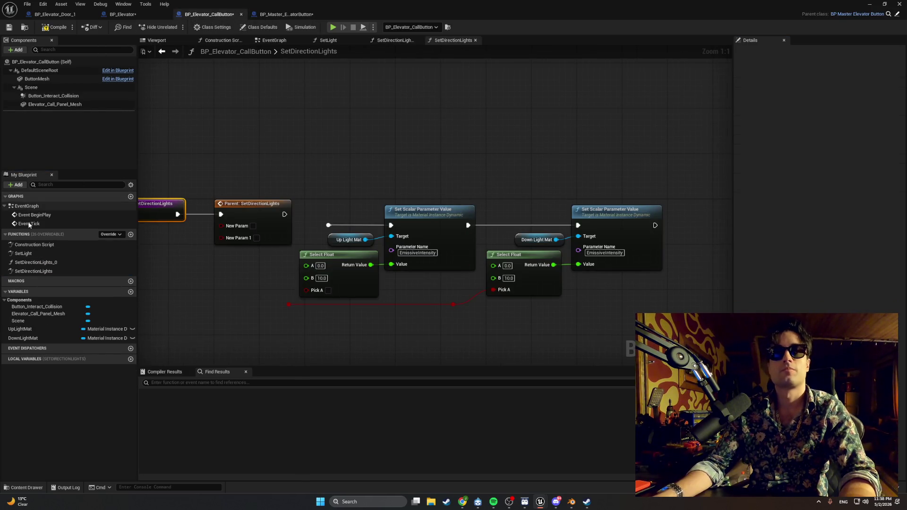
click(56, 266)
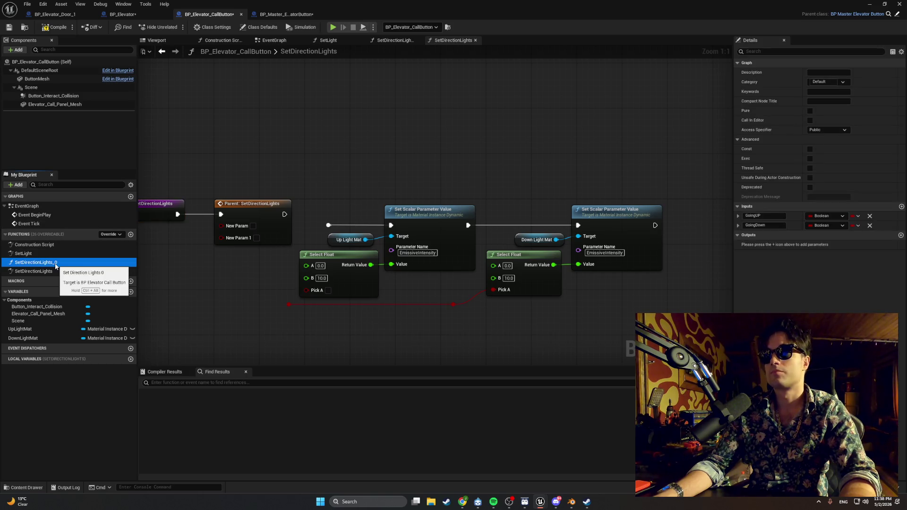
click(271, 14)
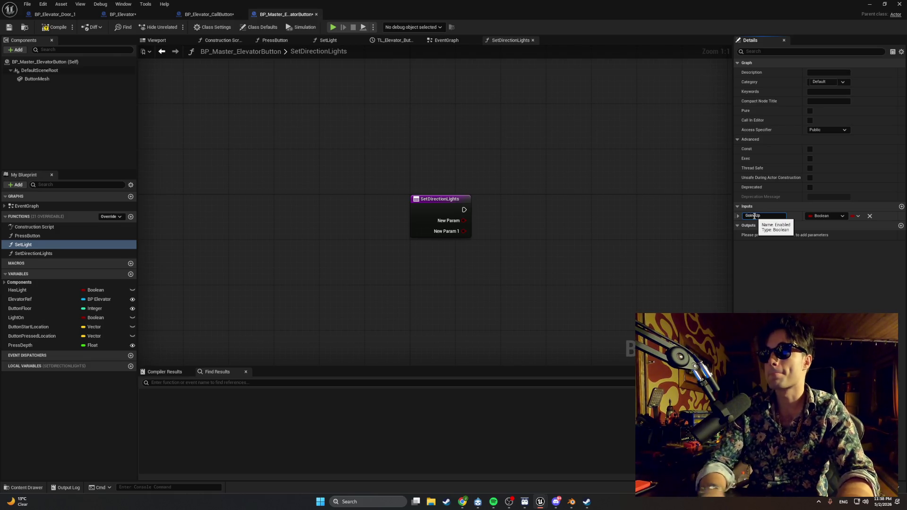
key(Return)
click(901, 207)
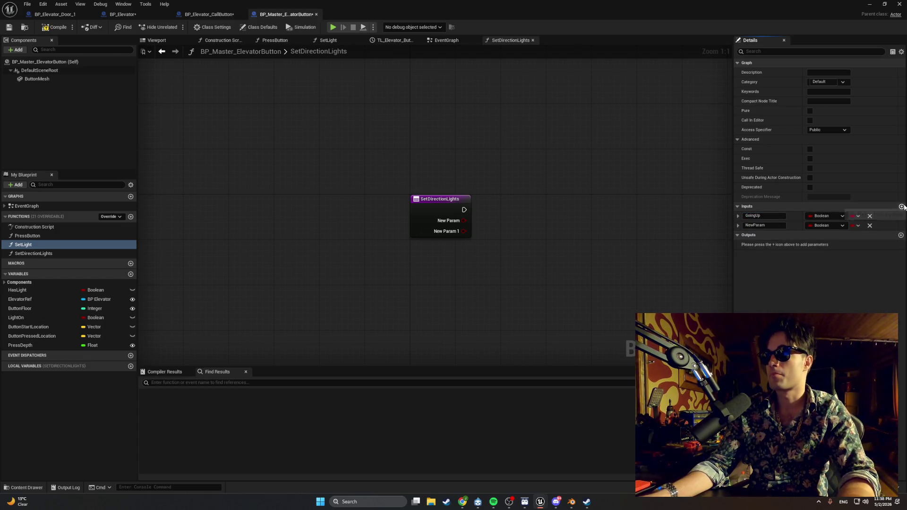
click(767, 225)
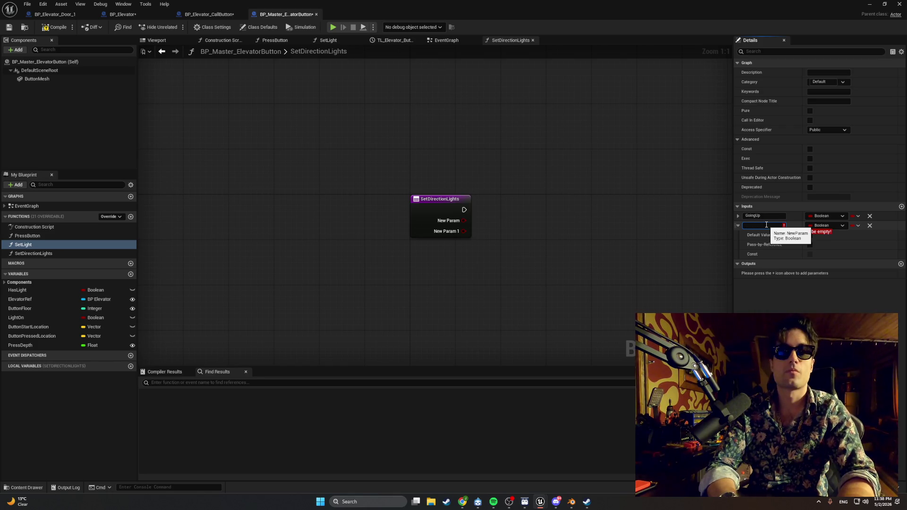
key(Escape)
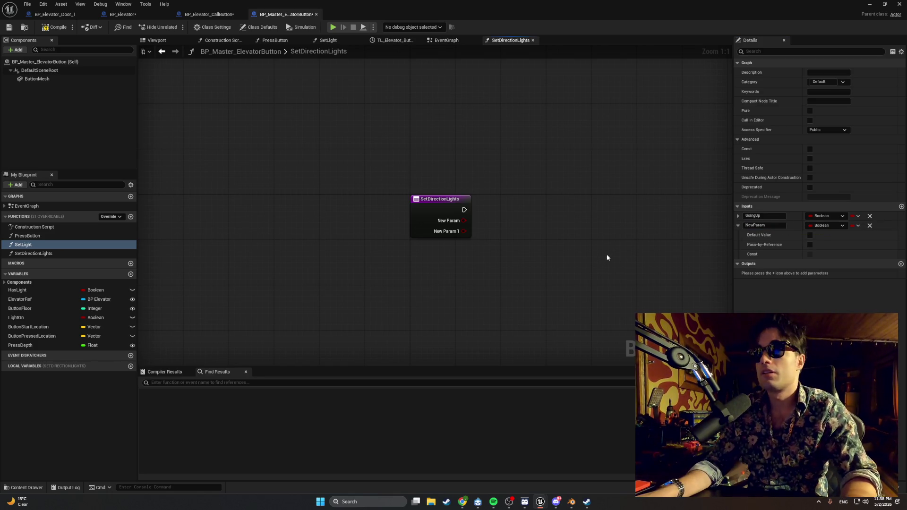
click(870, 216)
click(871, 216)
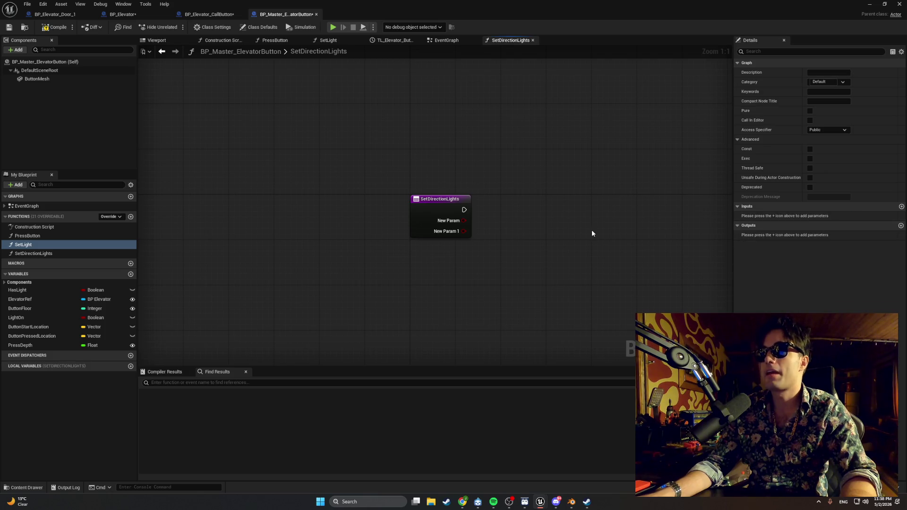
click(49, 32)
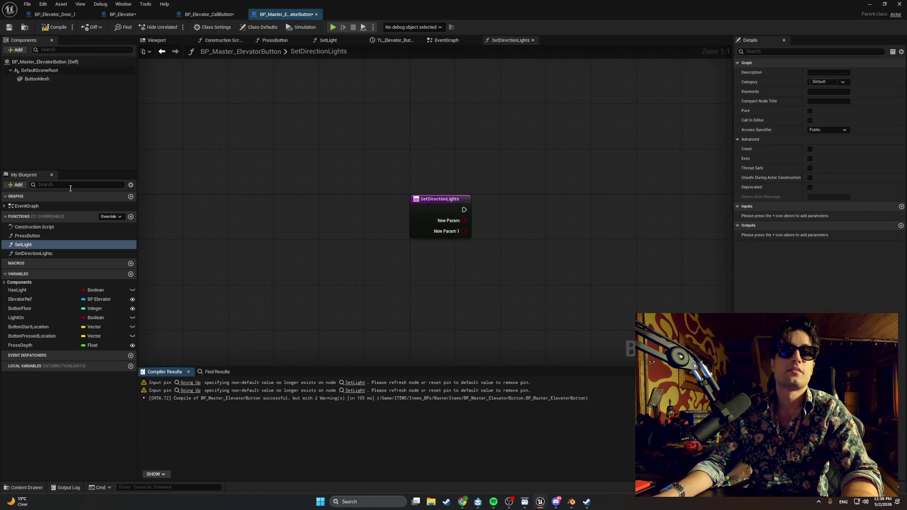
Rename SetDirectionLights' two Boolean inputs to GoingUp and GoingDown
click(62, 255)
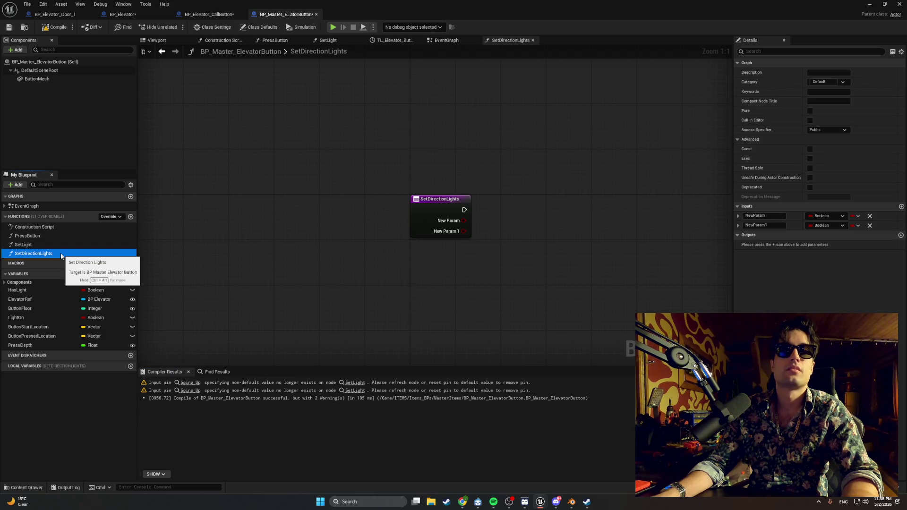
click(56, 244)
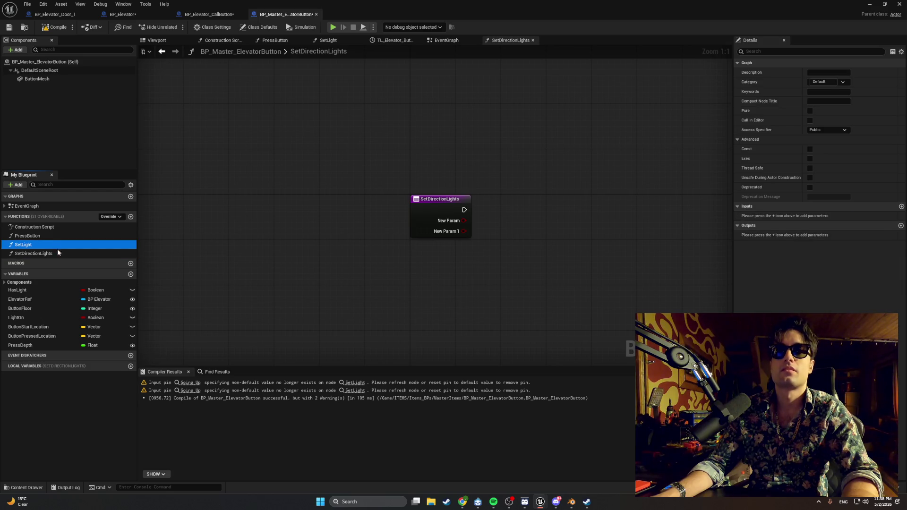
click(59, 254)
click(57, 245)
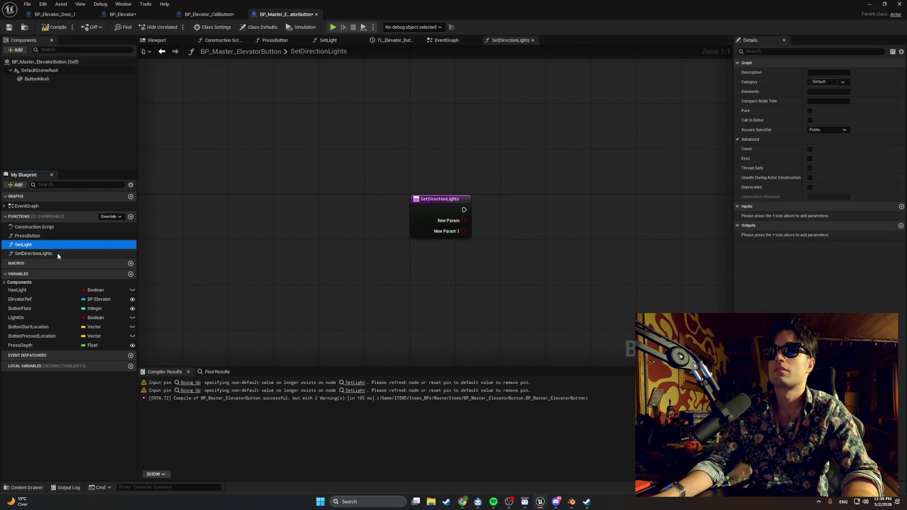
click(58, 254)
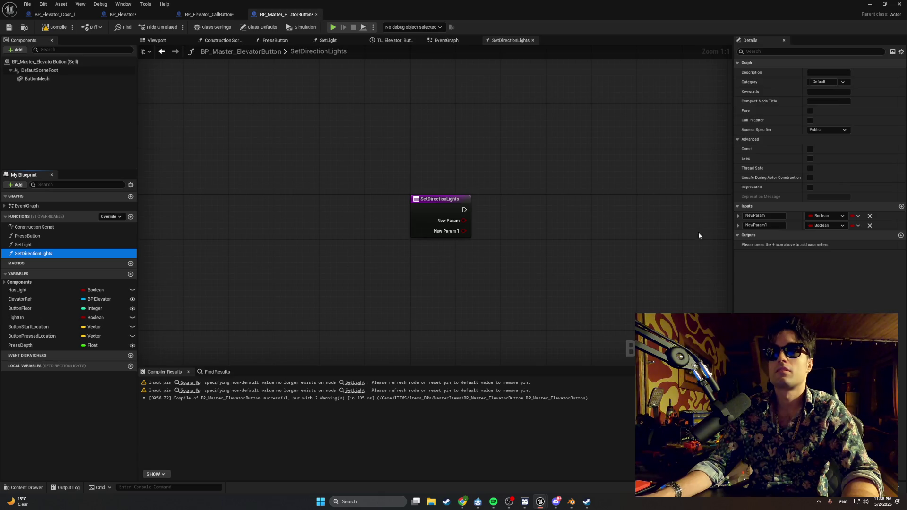
click(766, 218)
click(768, 217)
double_click(768, 217)
text(GoingUp)
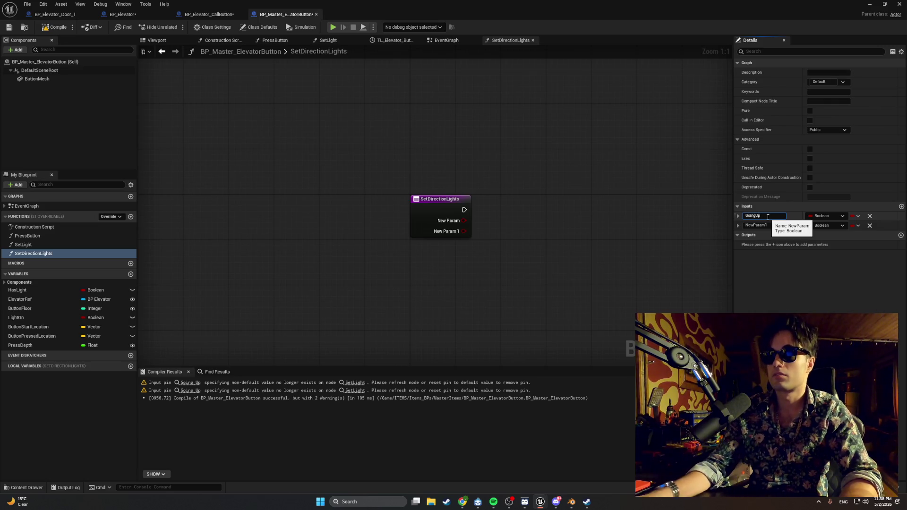
key(Return)
click(765, 225)
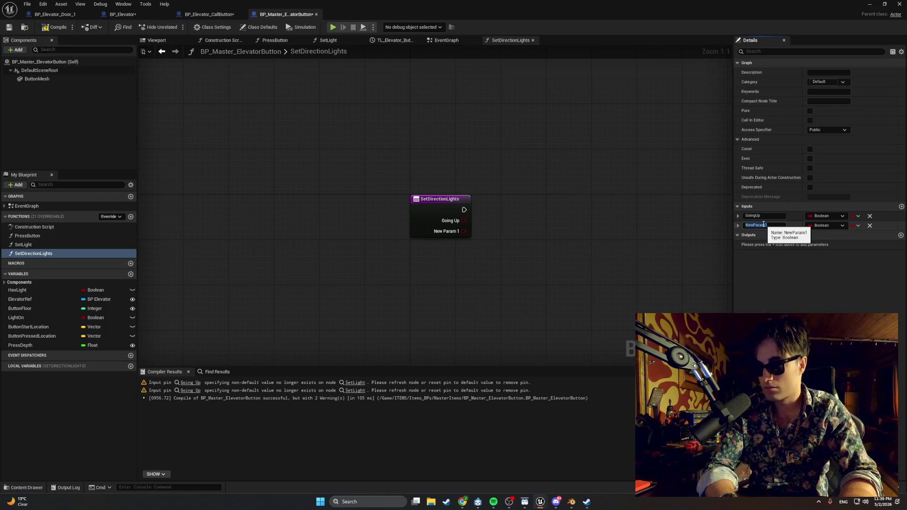
text(Going)
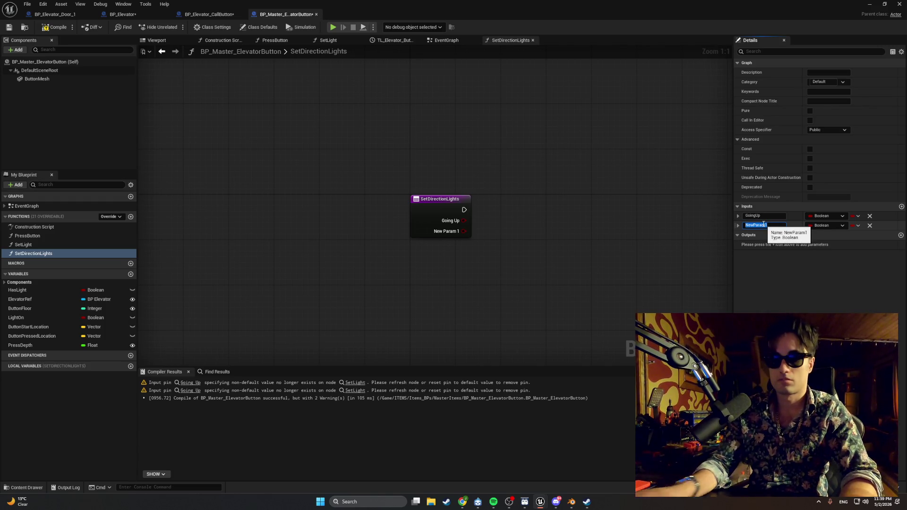
text(Down)
key(Return)
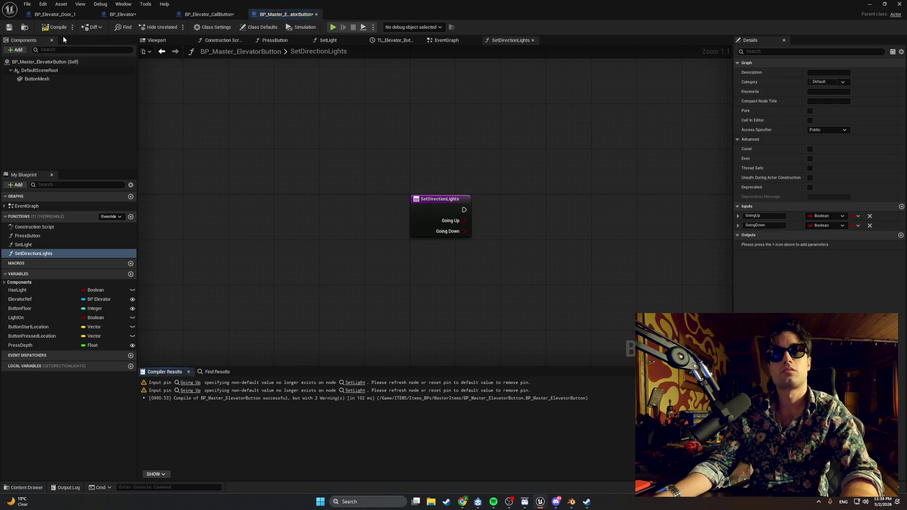
click(205, 14)
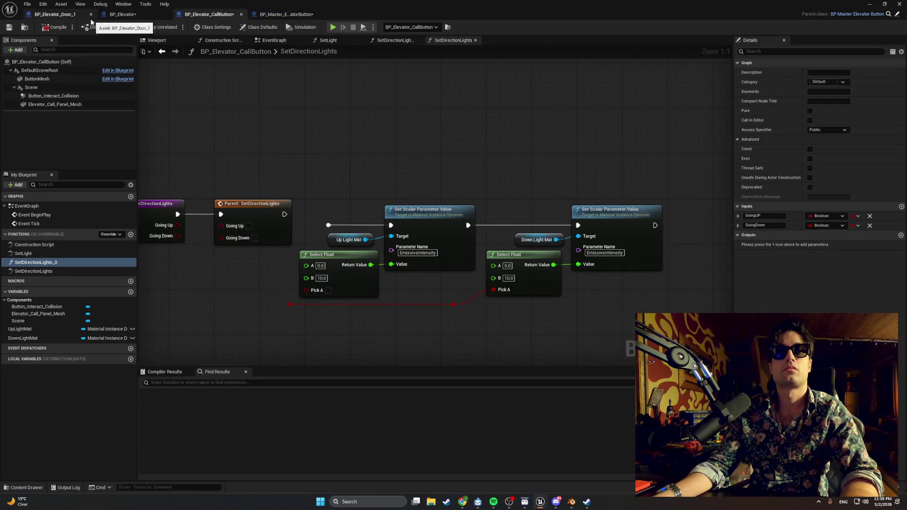
Feed Going Up and Going Down into the up and down Select Float Pick A pins after the parent call
click(49, 27)
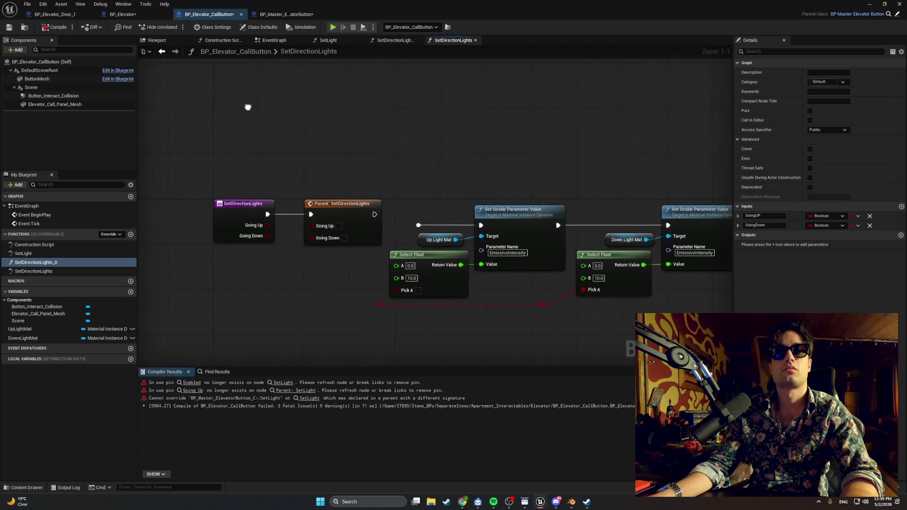
mouse_move(255, 221)
mouse_down()
mouse_move(302, 218)
mouse_move(284, 229)
mouse_move(300, 228)
mouse_up()
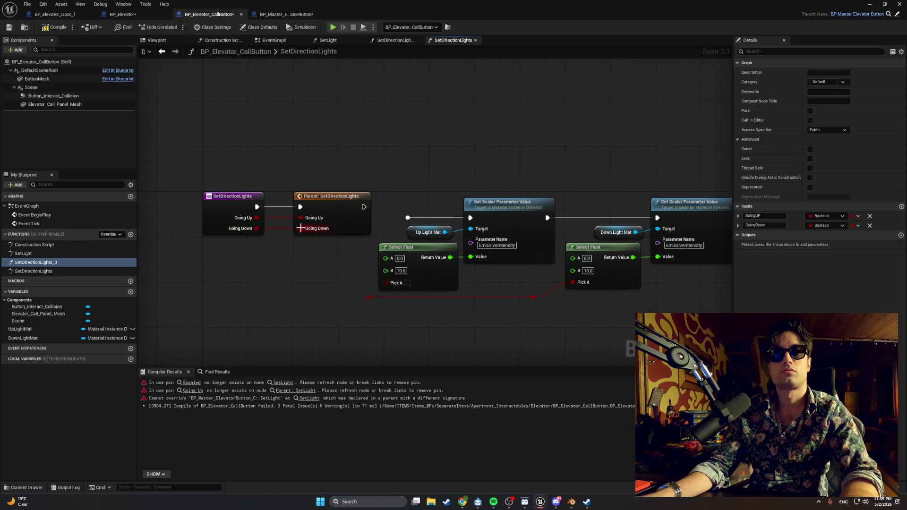
key(Home)
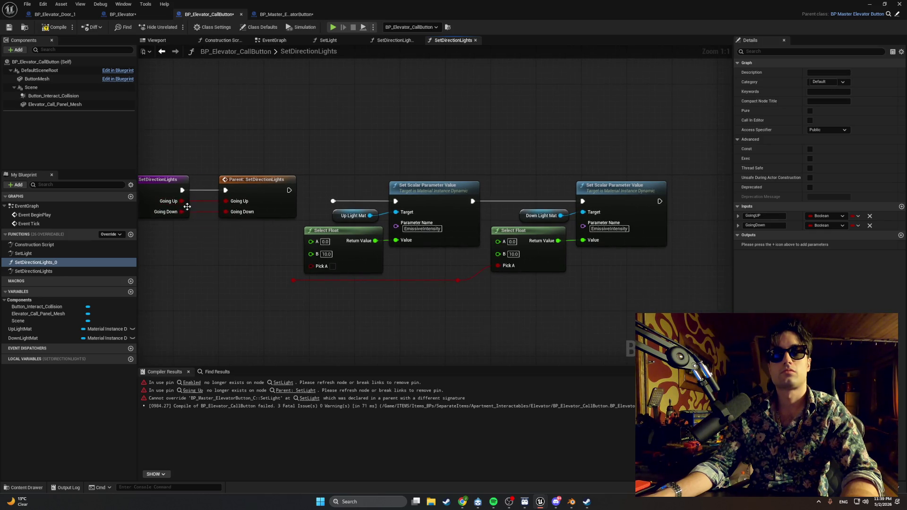
drag(182, 206, 312, 267)
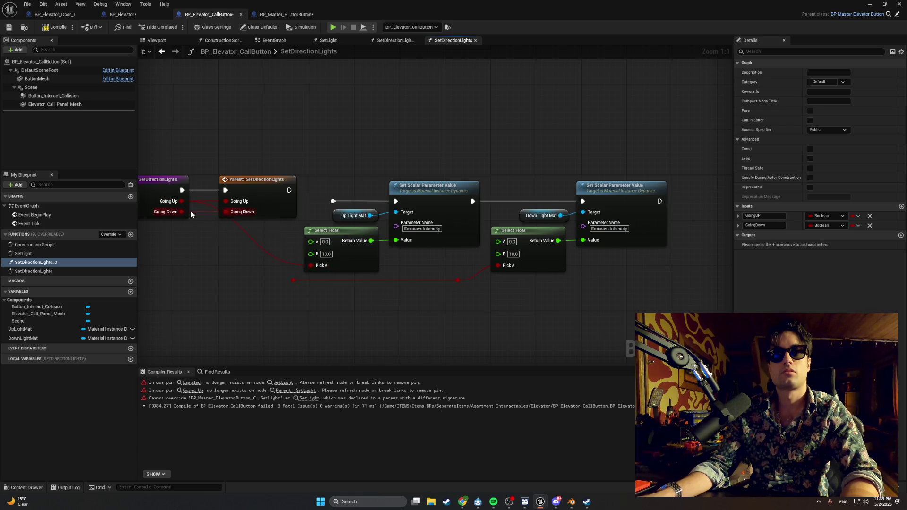
mouse_move(181, 211)
mouse_down()
mouse_move(254, 245)
mouse_move(296, 280)
mouse_up()
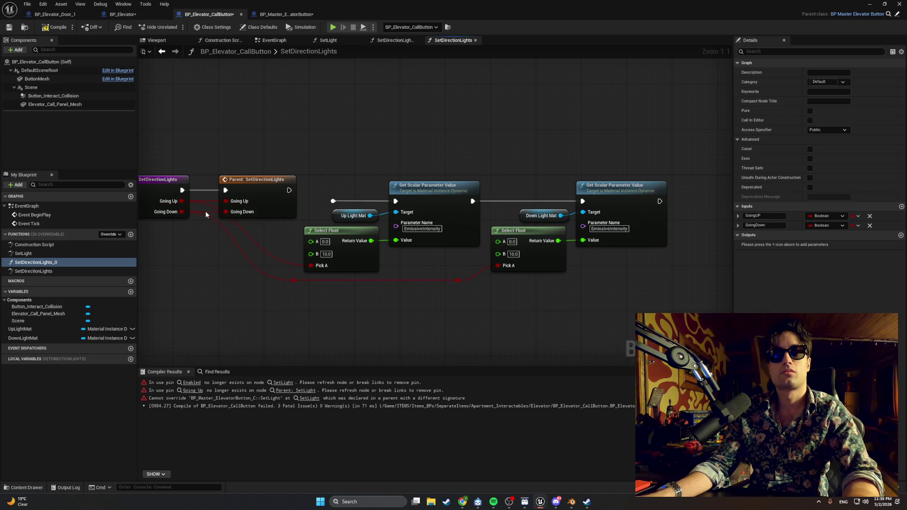
alt+click(212, 200)
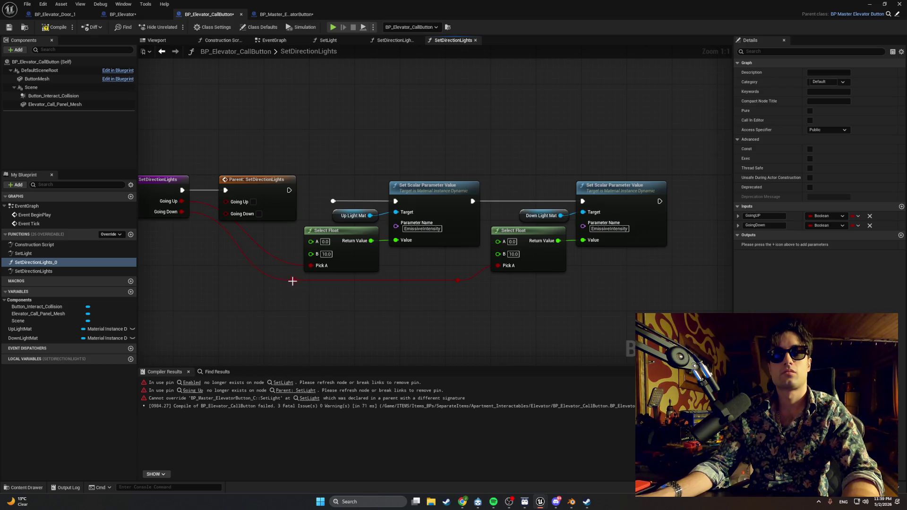
drag(294, 284, 230, 284)
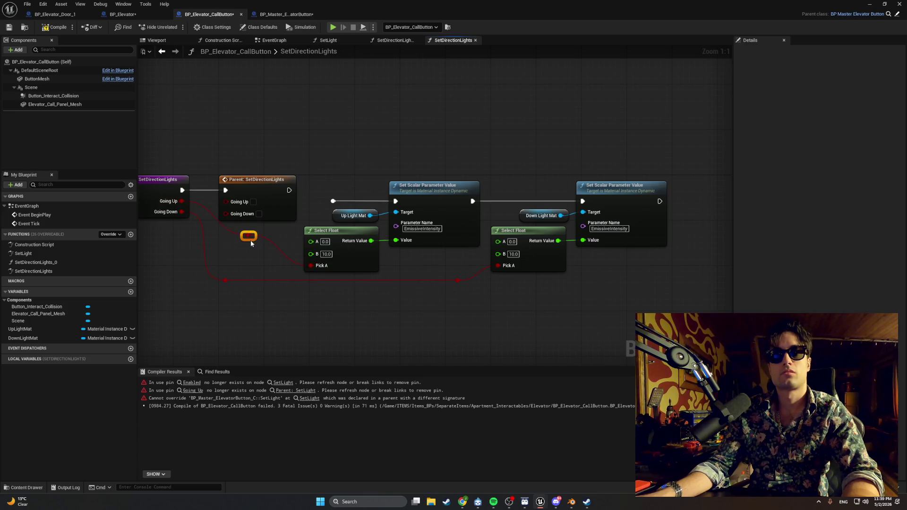
drag(250, 241, 233, 262)
click(243, 227)
mouse_move(290, 190)
mouse_down()
mouse_move(335, 208)
mouse_move(337, 201)
mouse_up()
key(Delete)
drag(290, 190, 395, 201)
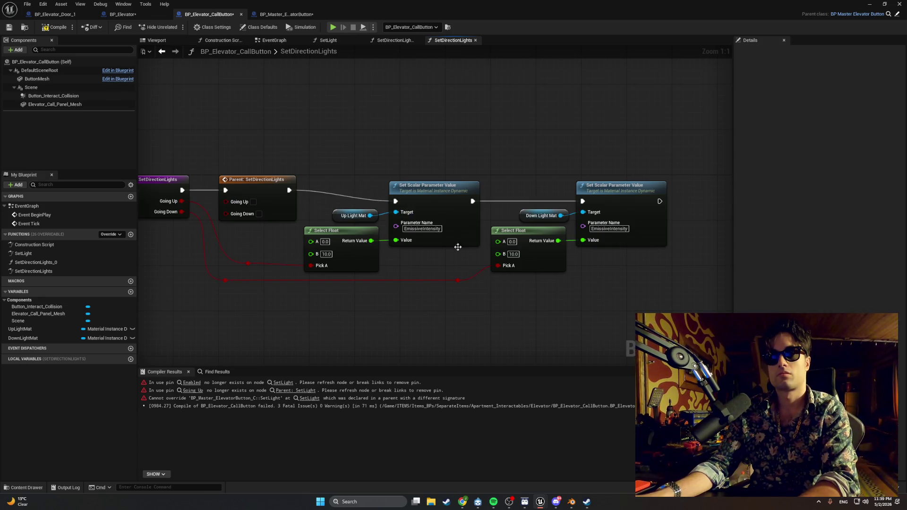
Add reroute points on the Going Up and Going Down wires, tidy the nodes, and compile
drag(621, 304, 308, 132)
drag(423, 195, 429, 192)
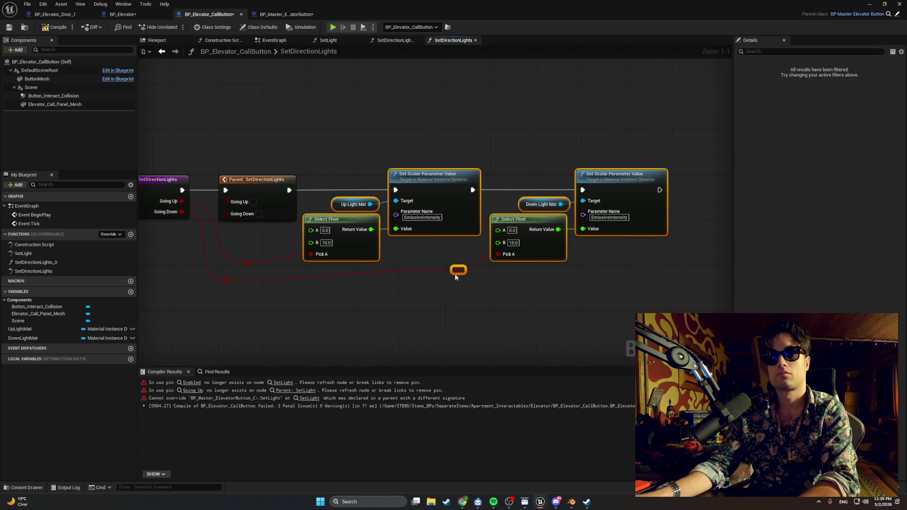
double_click(230, 279)
drag(232, 275, 230, 274)
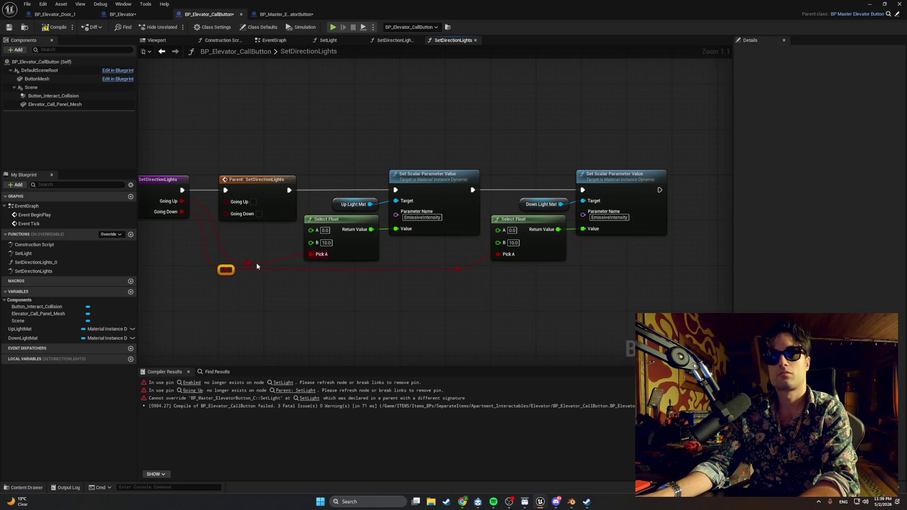
double_click(249, 263)
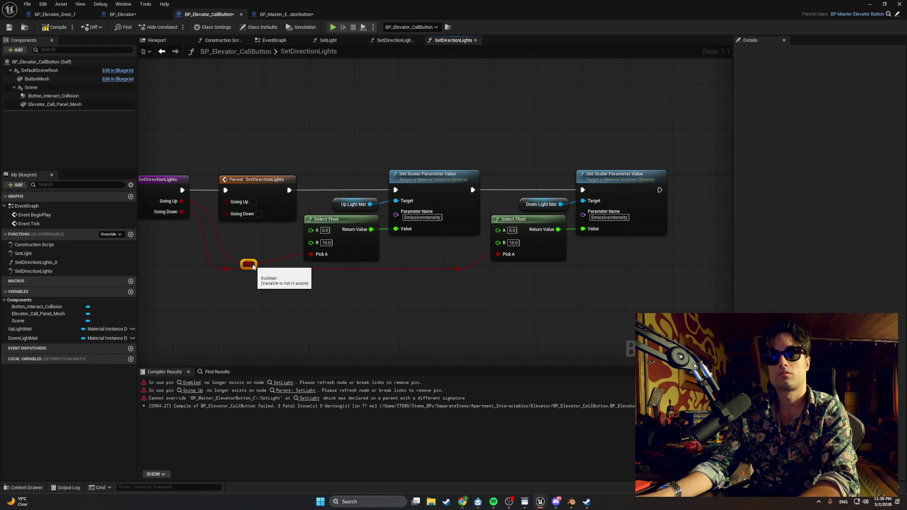
mouse_move(249, 262)
mouse_down()
mouse_move(254, 254)
mouse_move(242, 265)
mouse_up()
drag(323, 221, 322, 221)
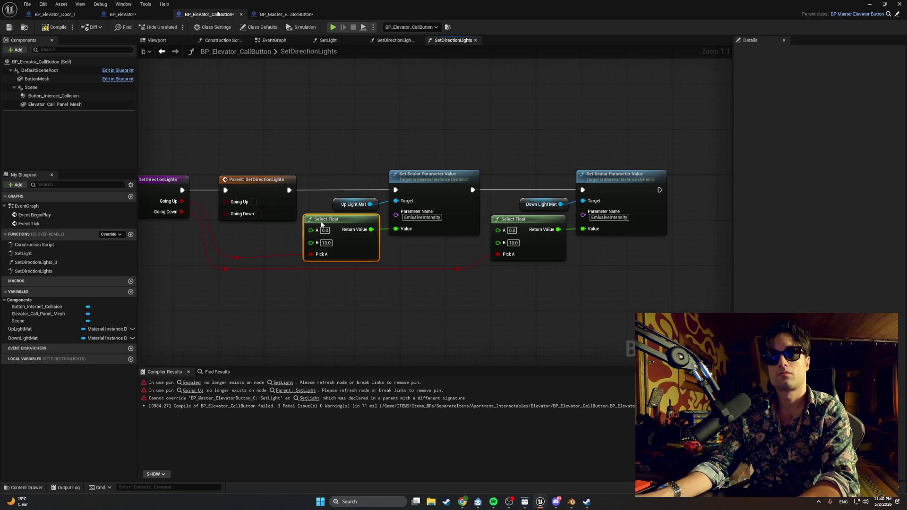
click(46, 29)
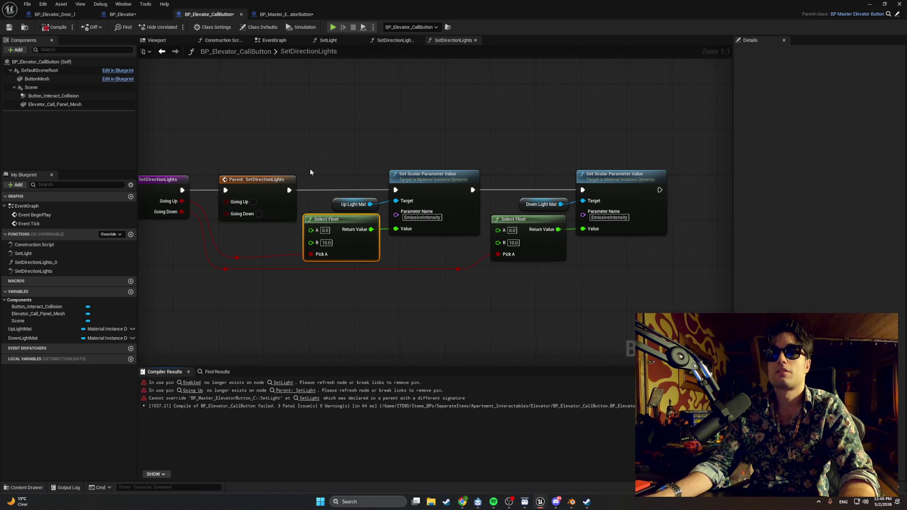
Wire Going Up and Going Down into the call button's parent SetDirectionLights call and compile
drag(226, 141, 285, 142)
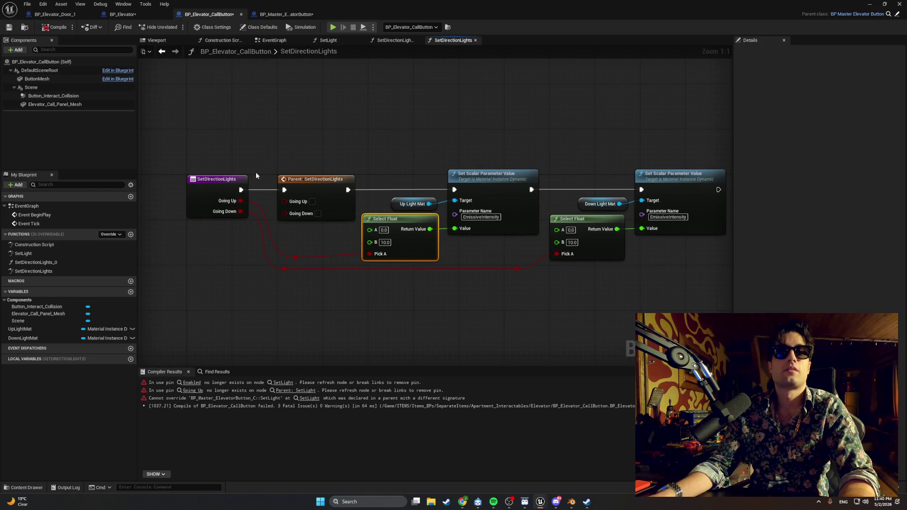
mouse_move(241, 201)
mouse_down()
mouse_move(285, 201)
mouse_move(297, 214)
mouse_move(284, 212)
mouse_up()
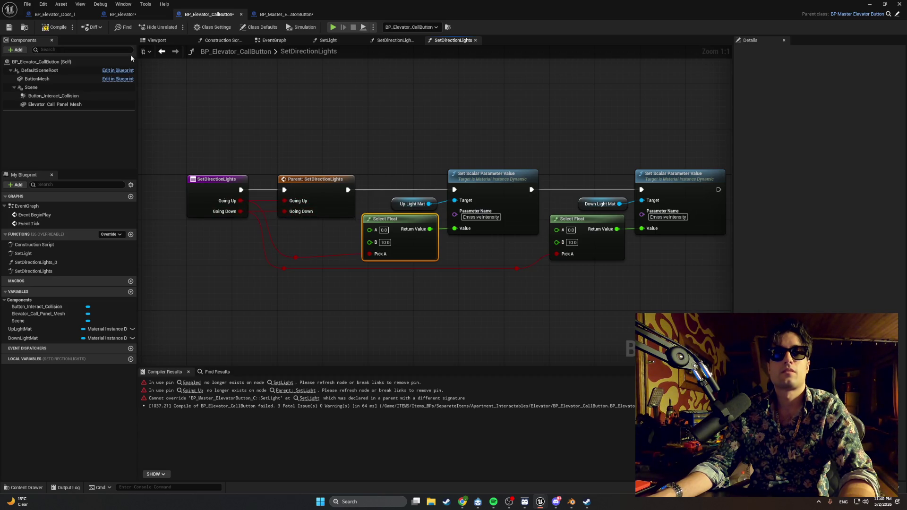
click(55, 27)
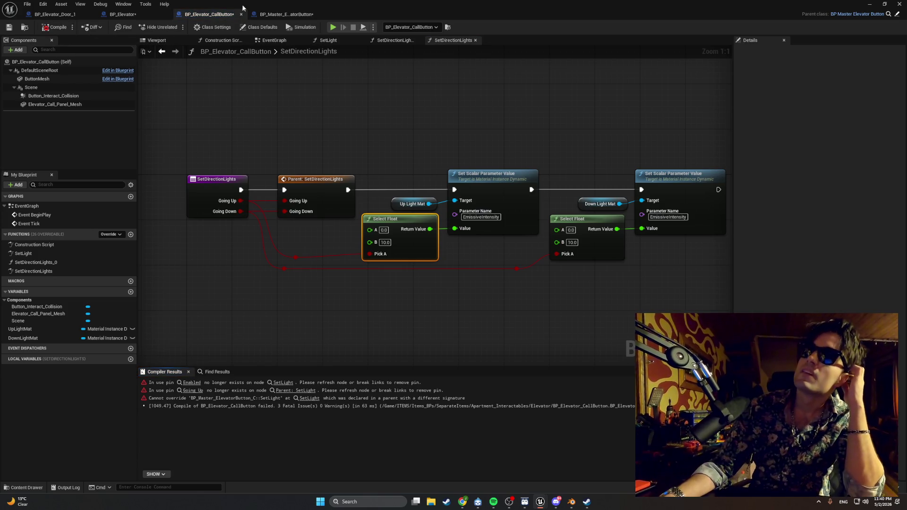
click(265, 14)
click(208, 14)
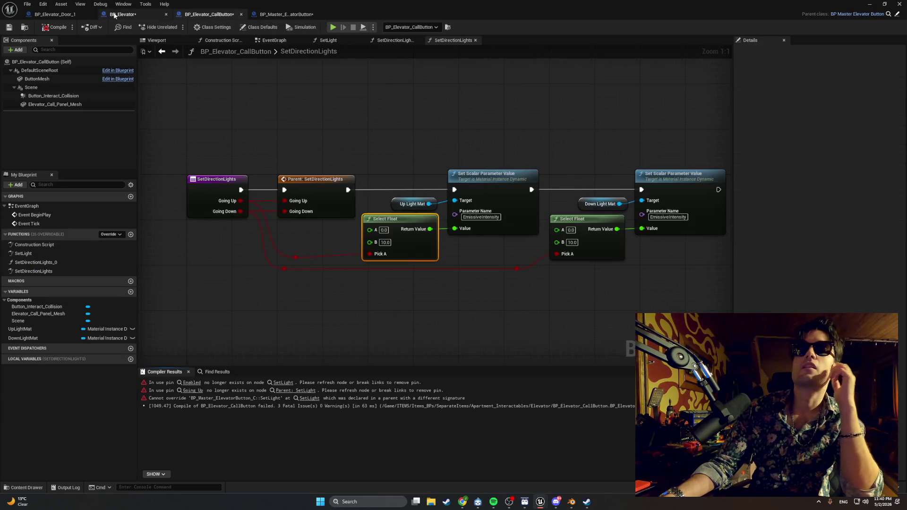
click(114, 15)
click(208, 14)
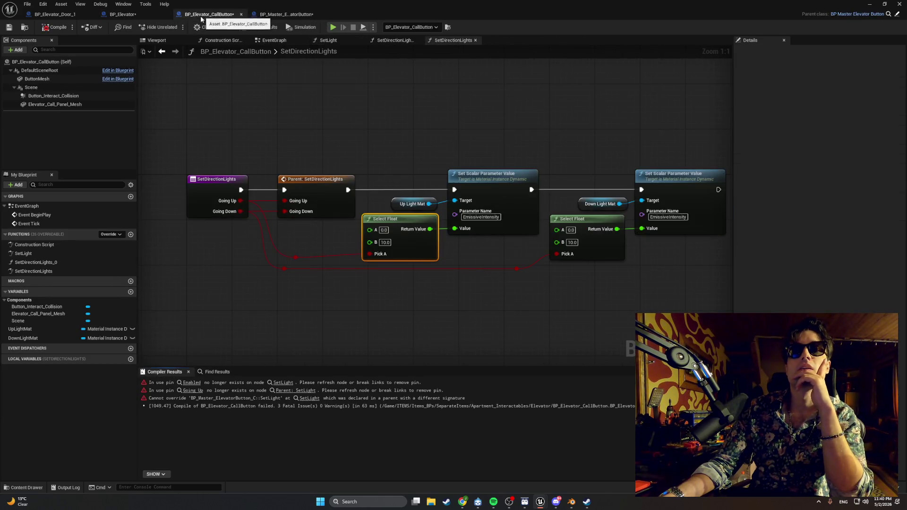
drag(269, 63, 221, 59)
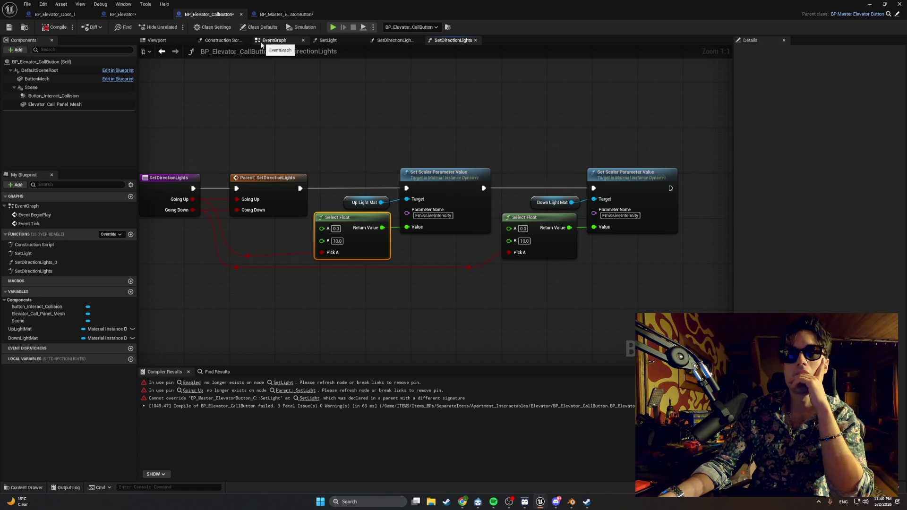
Review BP_Elevator's CallElevatorToFloor graph, then bring up the master SetDirectionLights graph
click(283, 14)
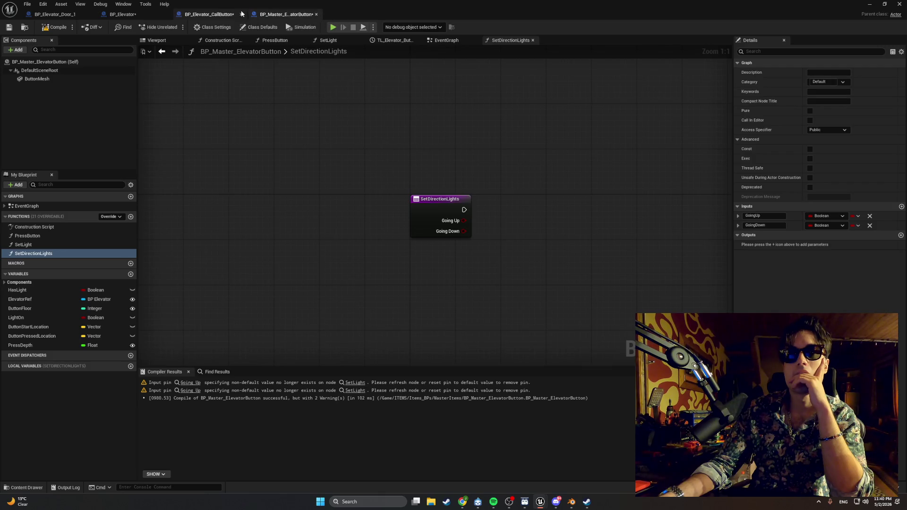
click(144, 16)
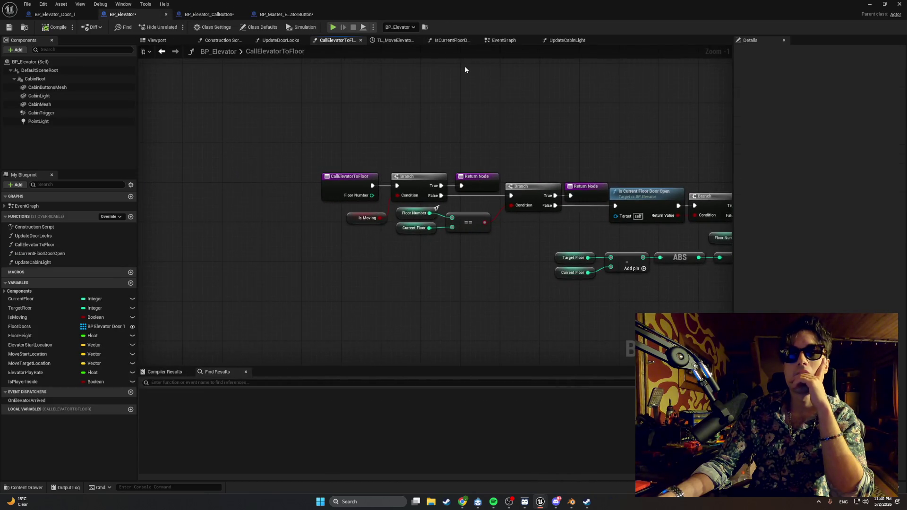
drag(462, 71, 186, 59)
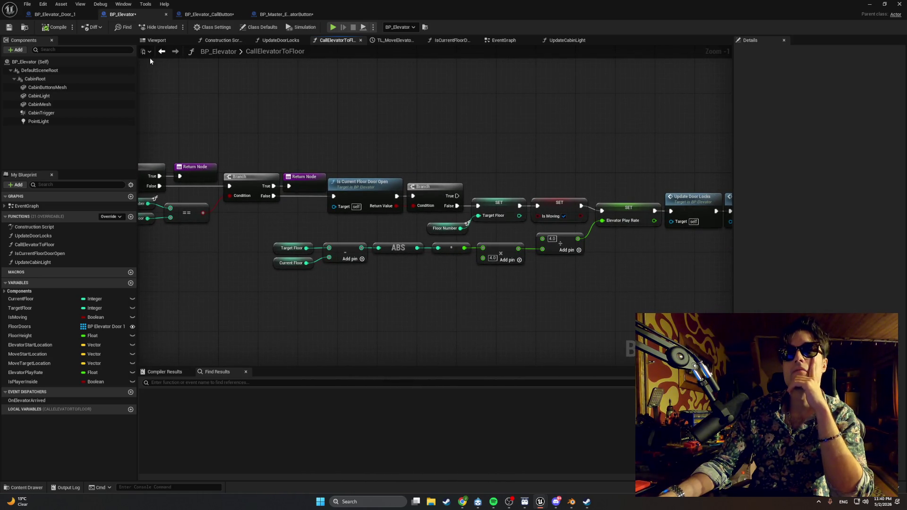
click(222, 14)
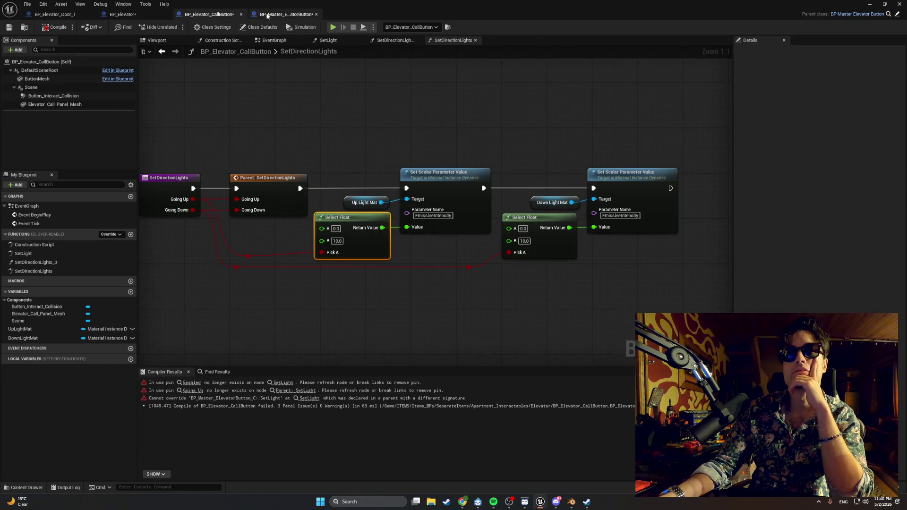
click(289, 14)
drag(237, 98, 184, 101)
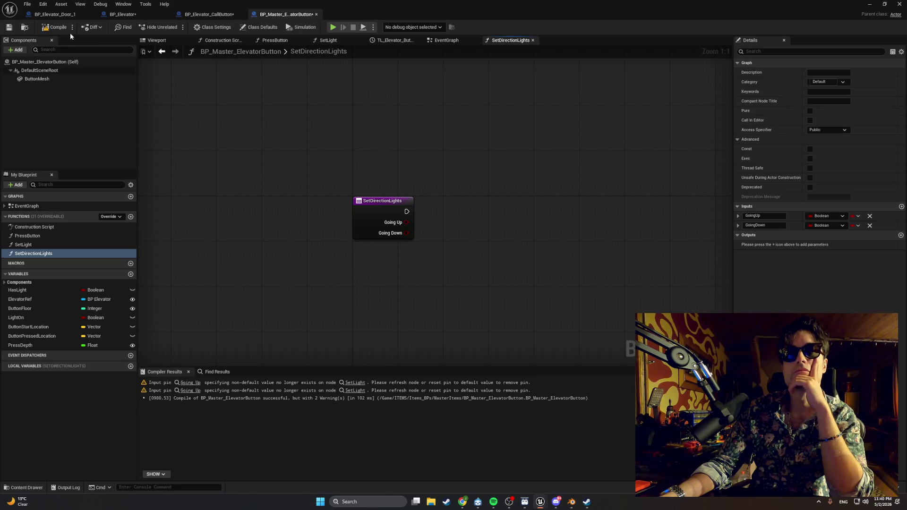
Recompile BP_Master_ElevatorButton and inspect its SetLight and SetDirectionLights graphs before returning to PressButton
click(57, 29)
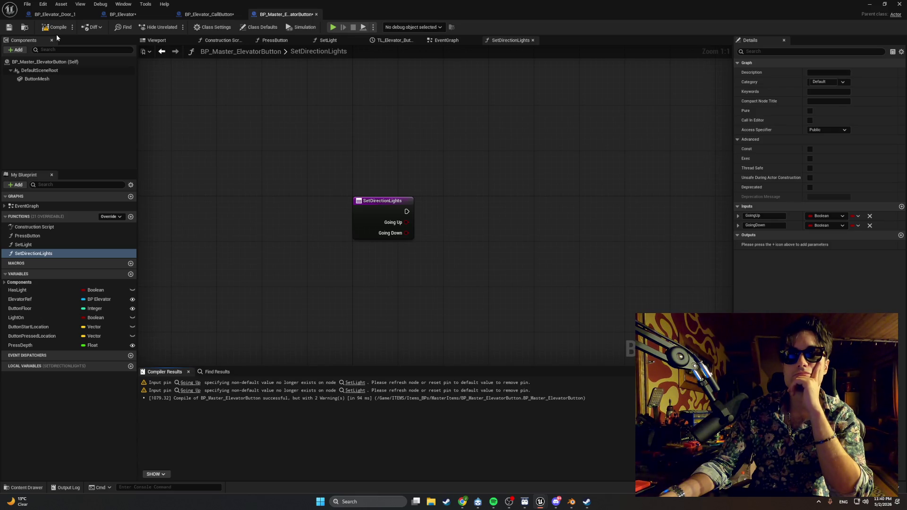
click(78, 244)
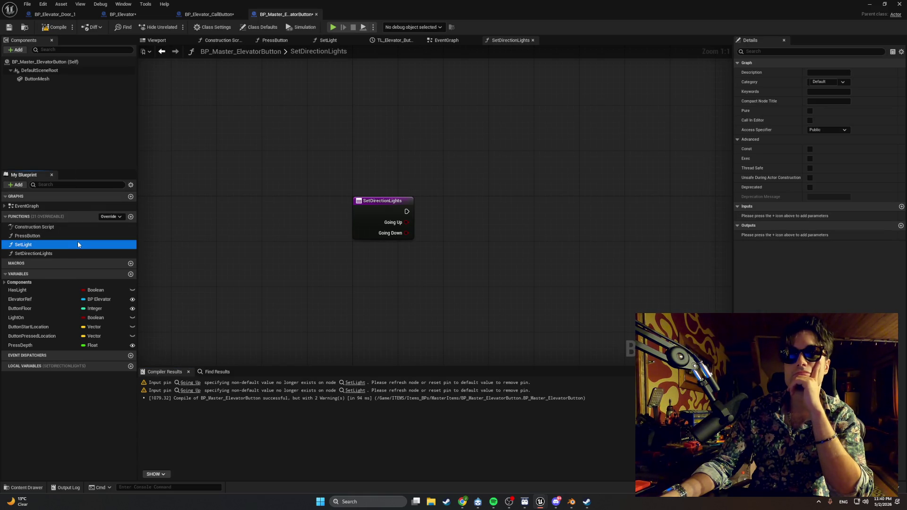
click(51, 28)
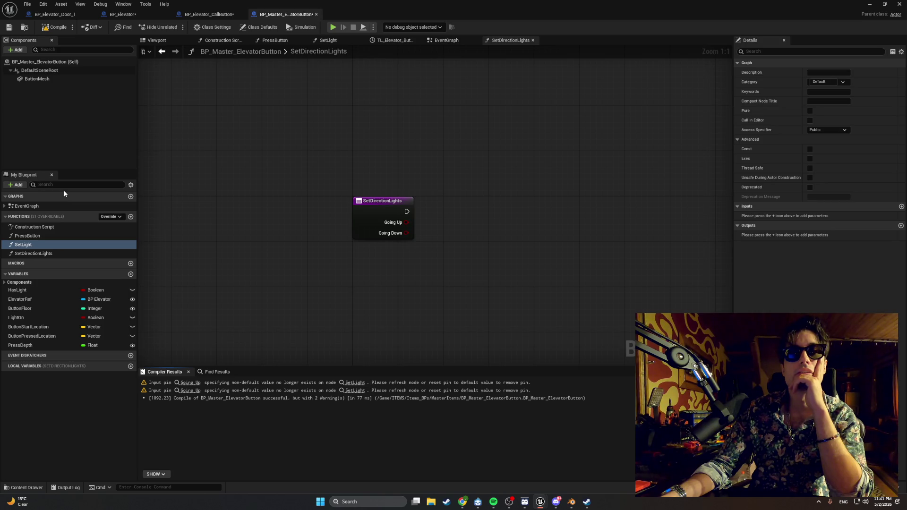
click(323, 41)
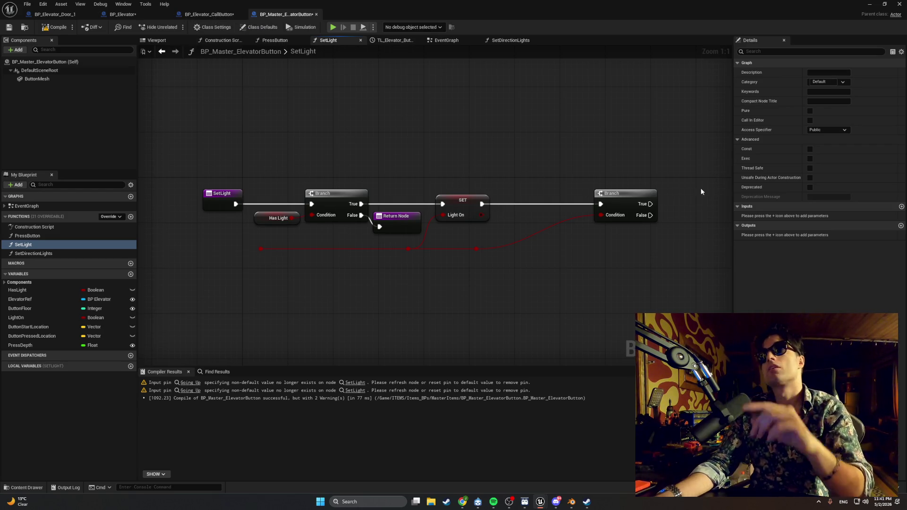
click(45, 255)
click(33, 245)
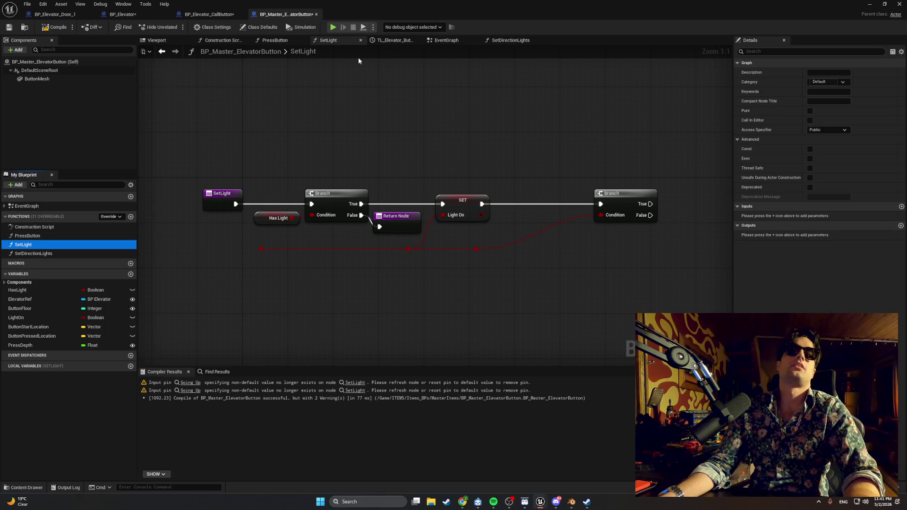
click(446, 40)
click(507, 41)
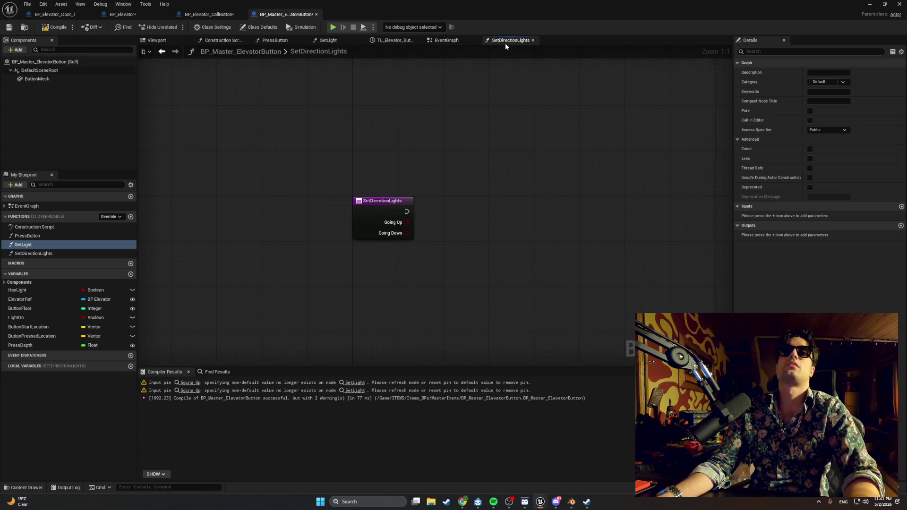
click(321, 40)
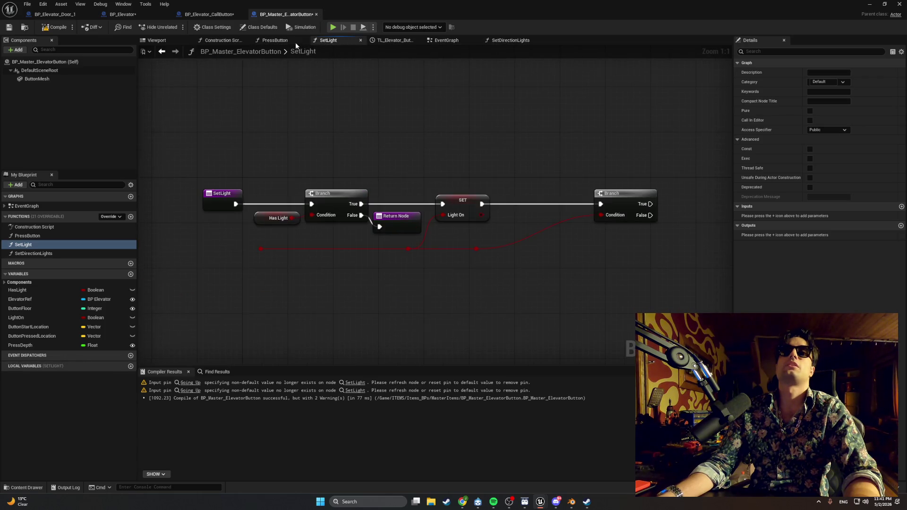
click(265, 43)
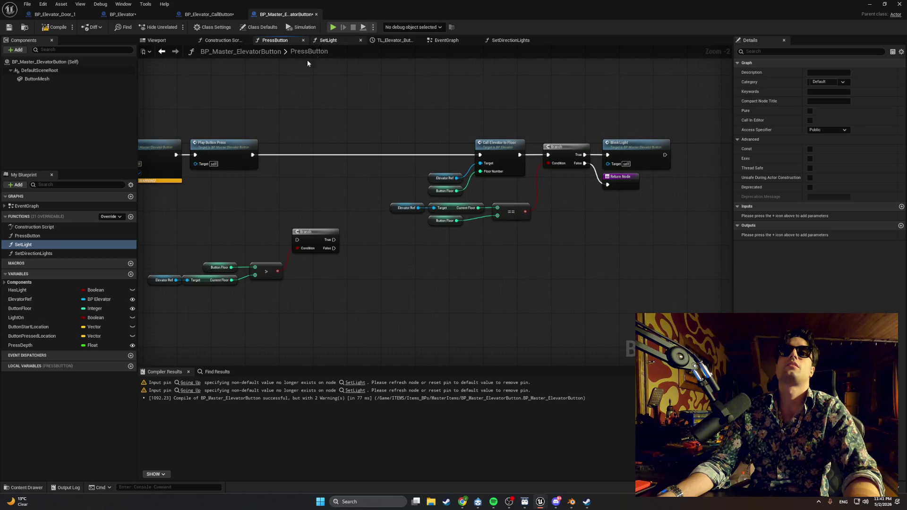
Add a Boolean input named Enabled to SetLight and compile
drag(302, 126, 326, 128)
scroll(274, 137, up, 2)
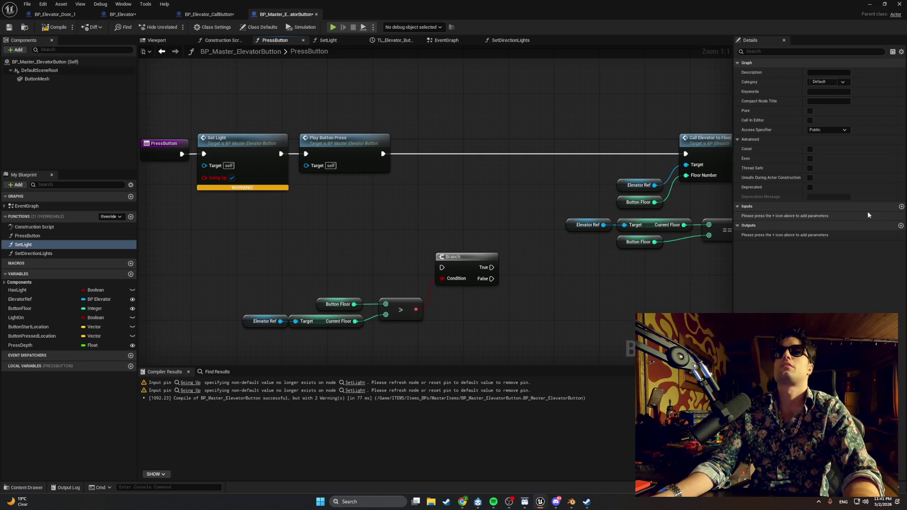
click(901, 206)
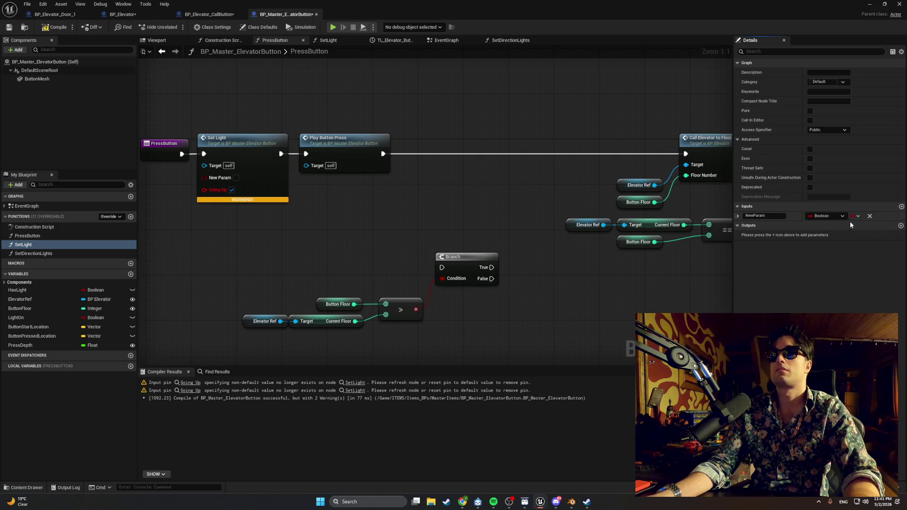
click(777, 214)
text(enable)
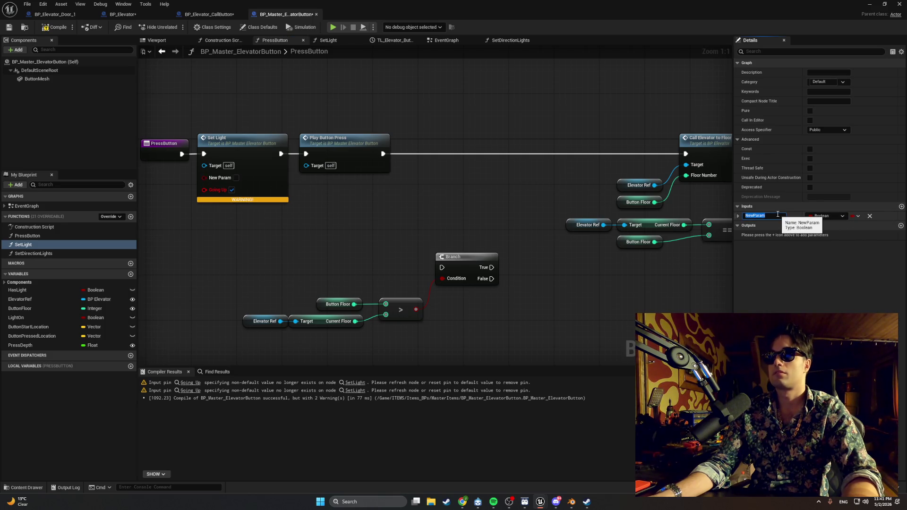
text(d)
key(Return)
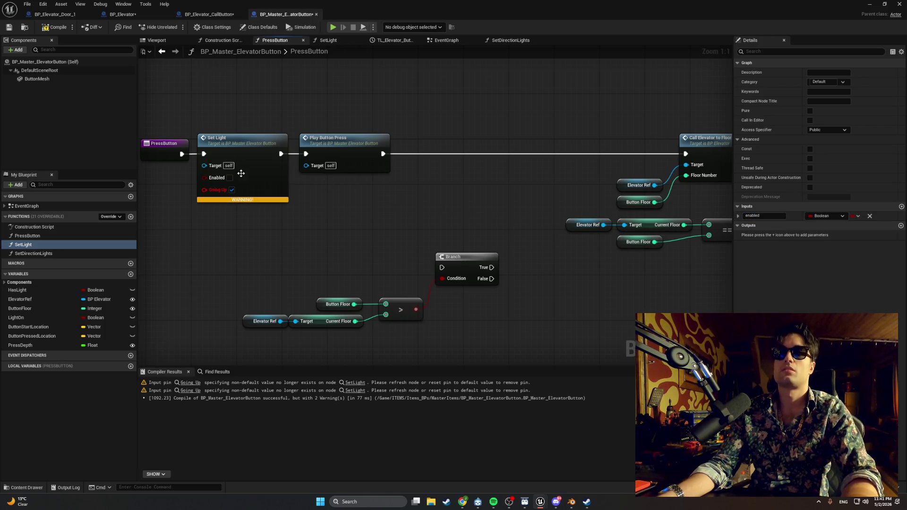
click(47, 28)
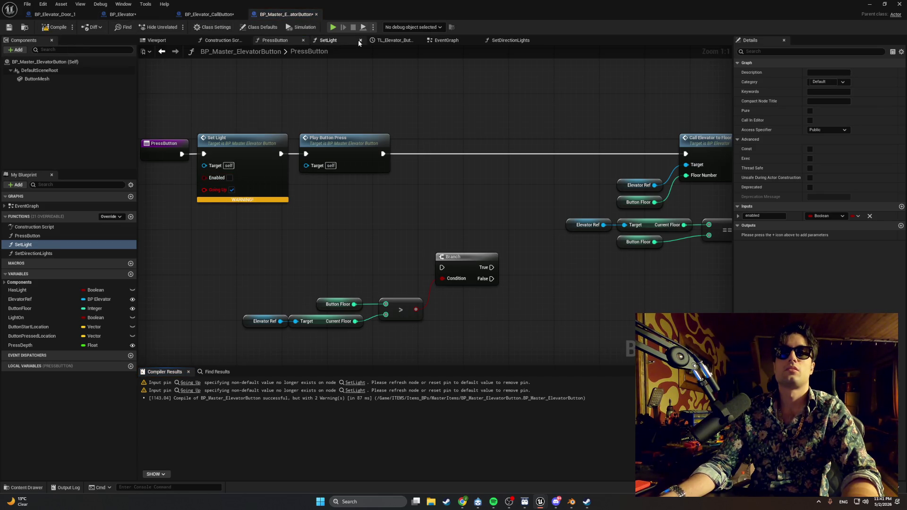
Wire Enabled into SetLight's light logic, recompile, and check the Set Light calls in the EventGraph
click(331, 41)
drag(231, 214, 261, 249)
click(54, 27)
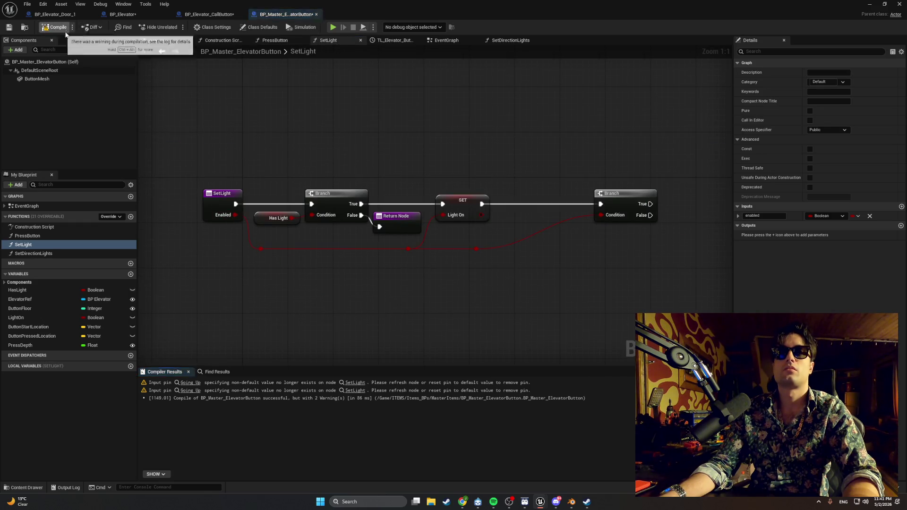
click(392, 40)
click(437, 41)
mouse_move(306, 131)
mouse_down()
mouse_move(371, 130)
mouse_move(409, 144)
mouse_up()
right_click(385, 153)
key(Escape)
click(547, 120)
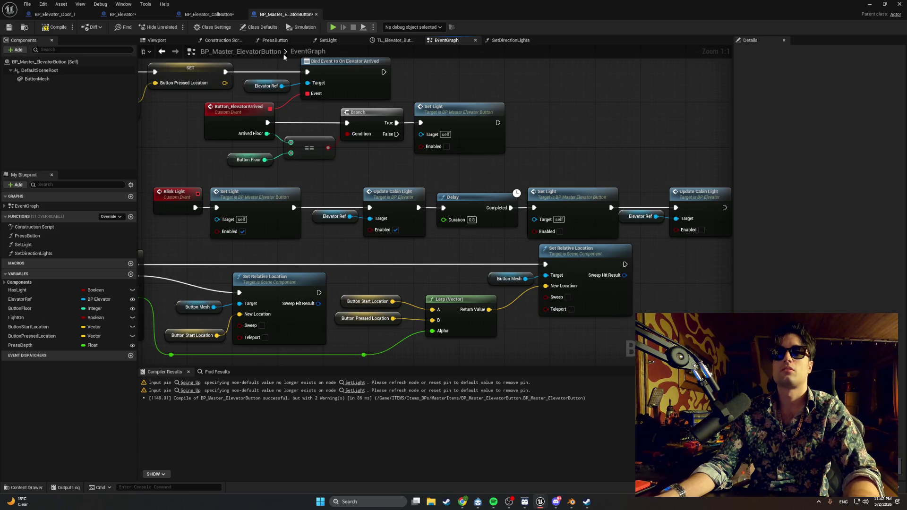
Name the master SetDirectionLights Boolean inputs GoingUp and GoingDown, then compile the master Blueprint
click(345, 40)
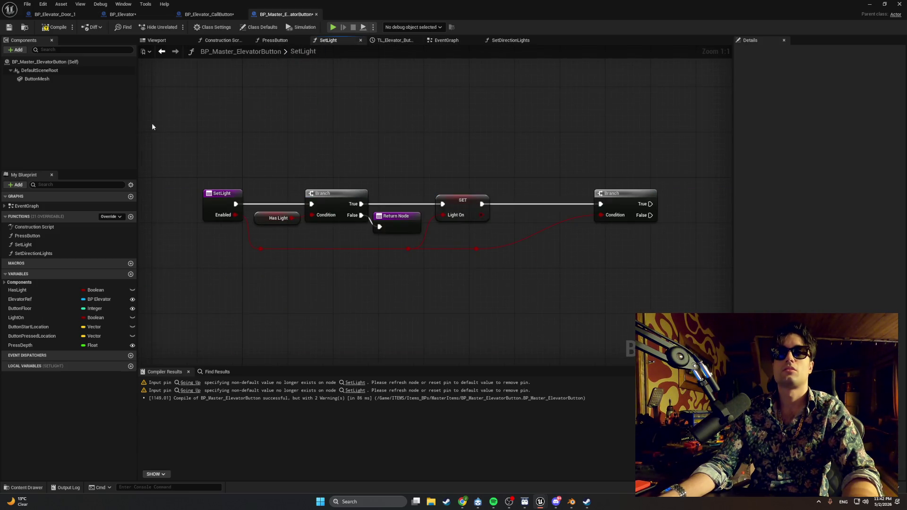
click(58, 252)
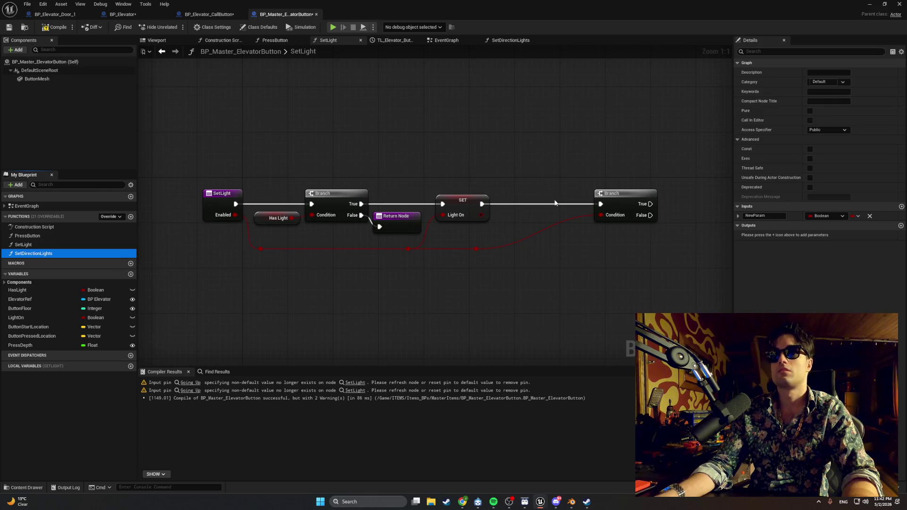
double_click(82, 252)
click(92, 253)
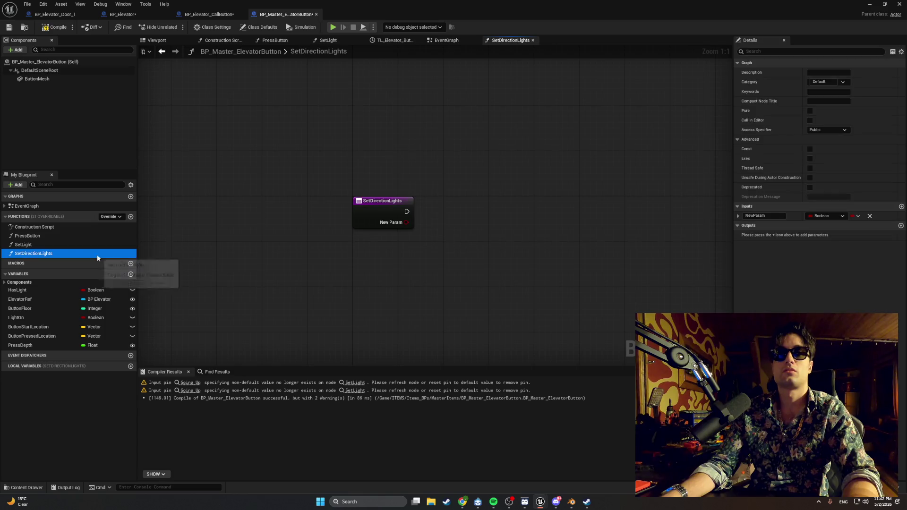
click(779, 216)
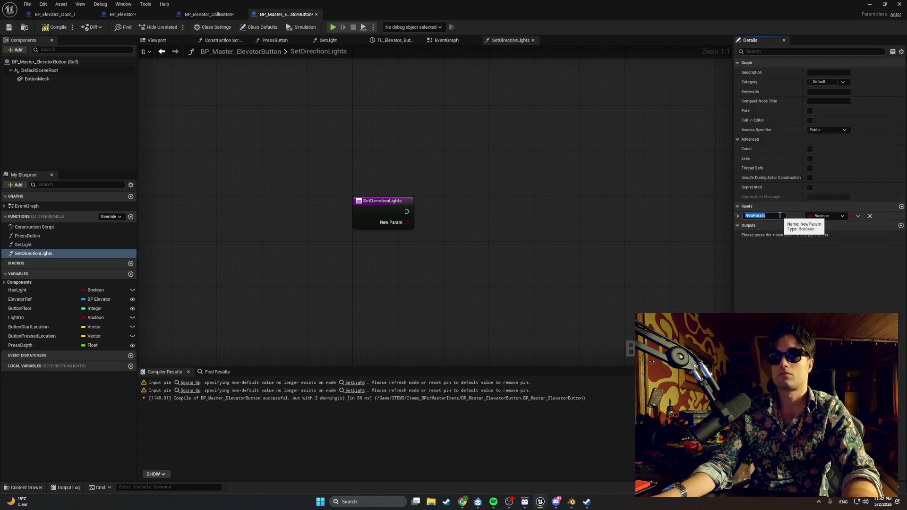
text(GoingUp)
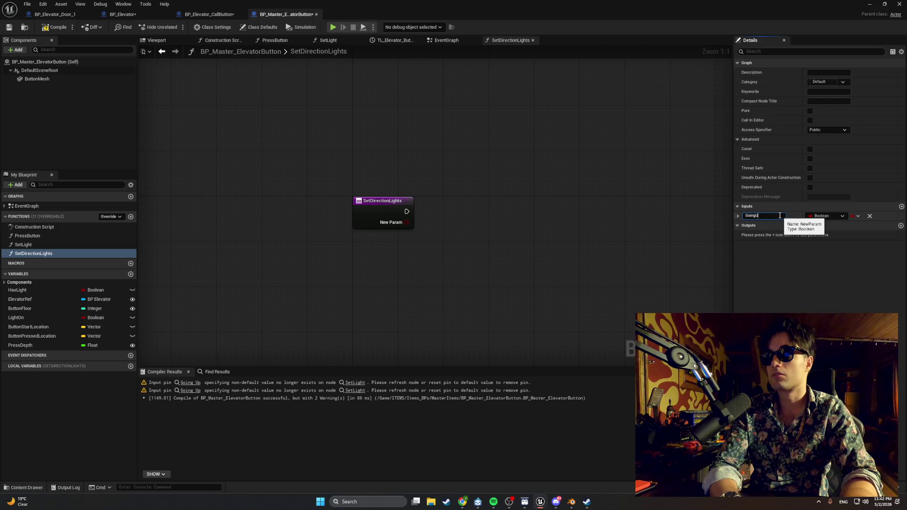
key(Return)
click(902, 206)
click(778, 225)
text(Going)
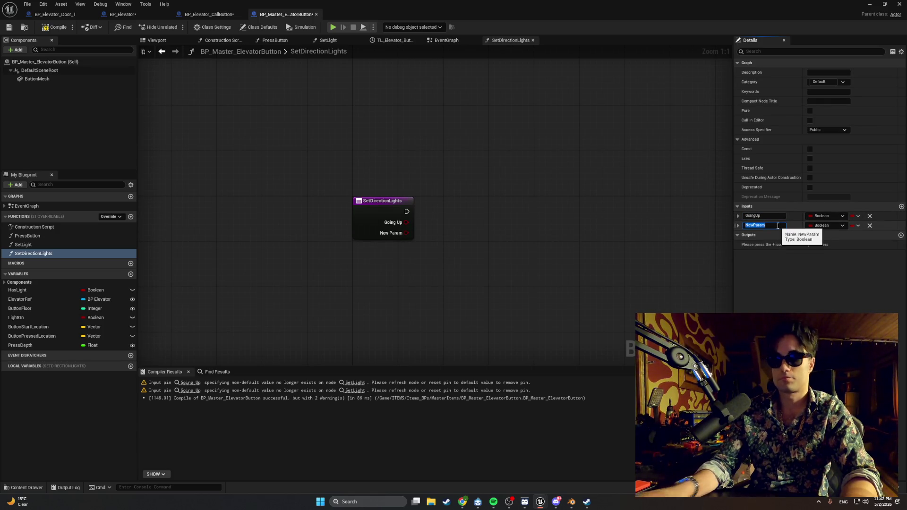
text(Down)
key(Return)
click(53, 28)
In the call button override, wire Going Up into Pick A and chain Parent: SetDirectionLights into the light nodes
click(210, 15)
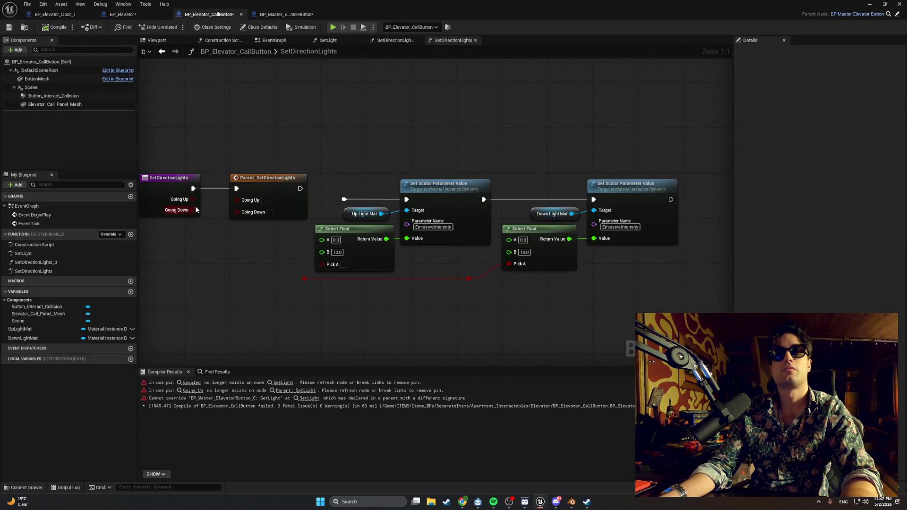
mouse_move(192, 203)
mouse_down()
mouse_move(222, 204)
mouse_move(239, 224)
mouse_move(320, 264)
mouse_move(257, 270)
mouse_move(304, 278)
mouse_up()
drag(263, 181, 286, 180)
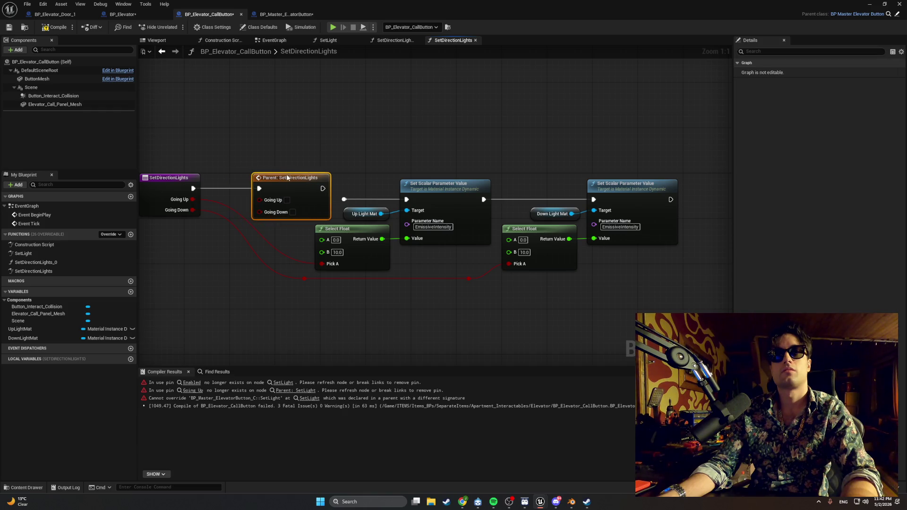
click(344, 199)
key(Delete)
drag(322, 189, 407, 200)
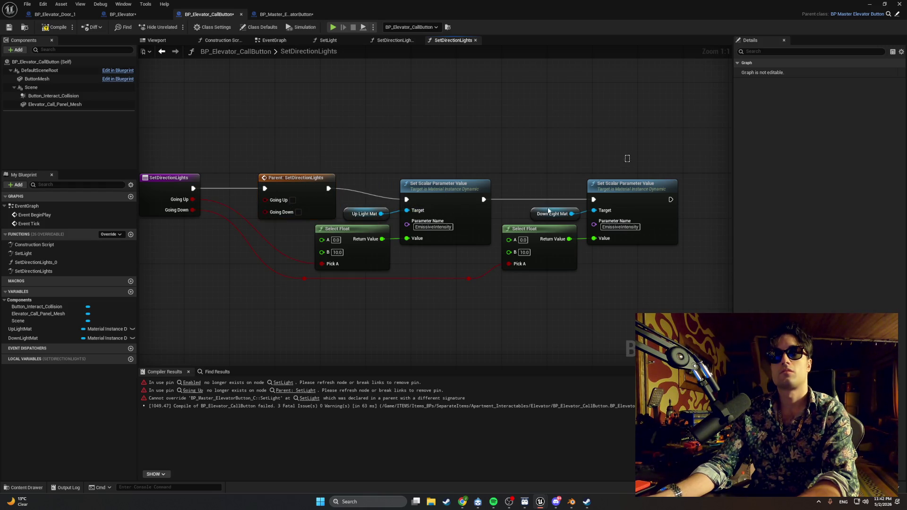
drag(626, 158, 388, 237)
drag(437, 182, 462, 178)
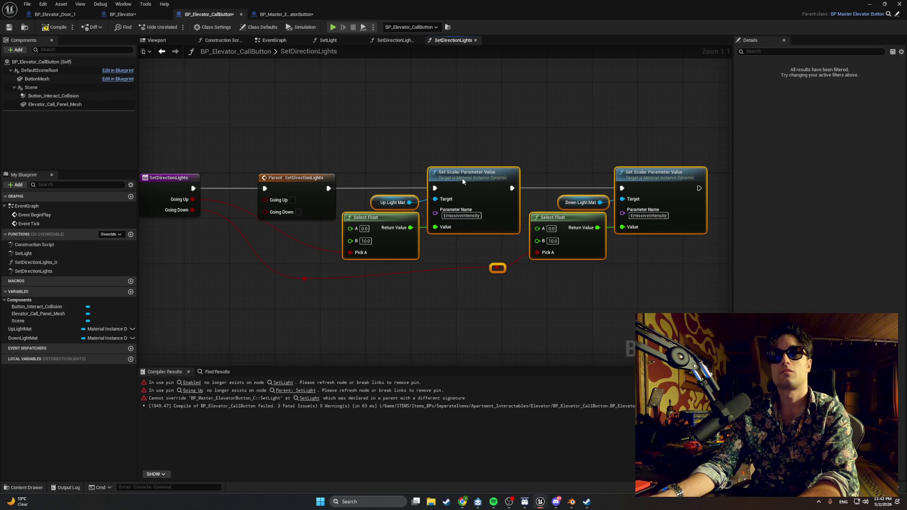
click(317, 248)
Add reroute points to tidy the Pick A wires and compile the call button Blueprint
double_click(313, 247)
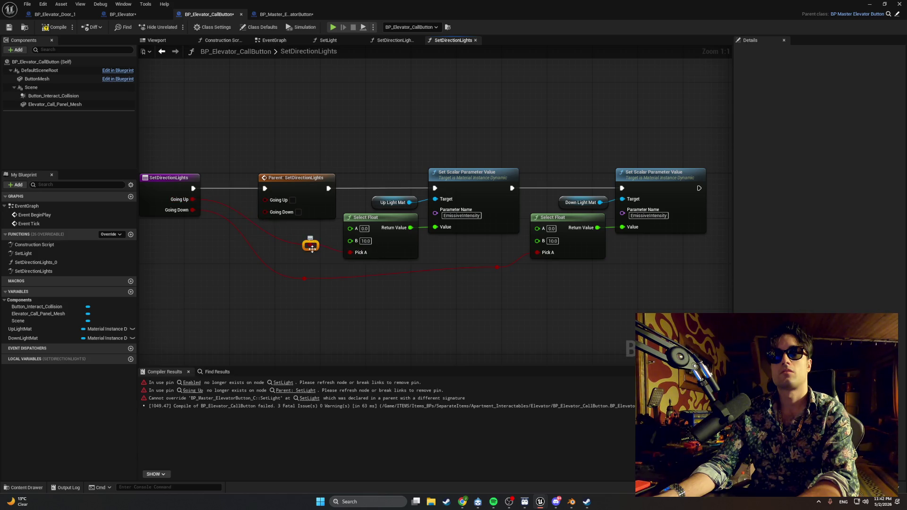
drag(305, 279, 240, 286)
click(283, 256)
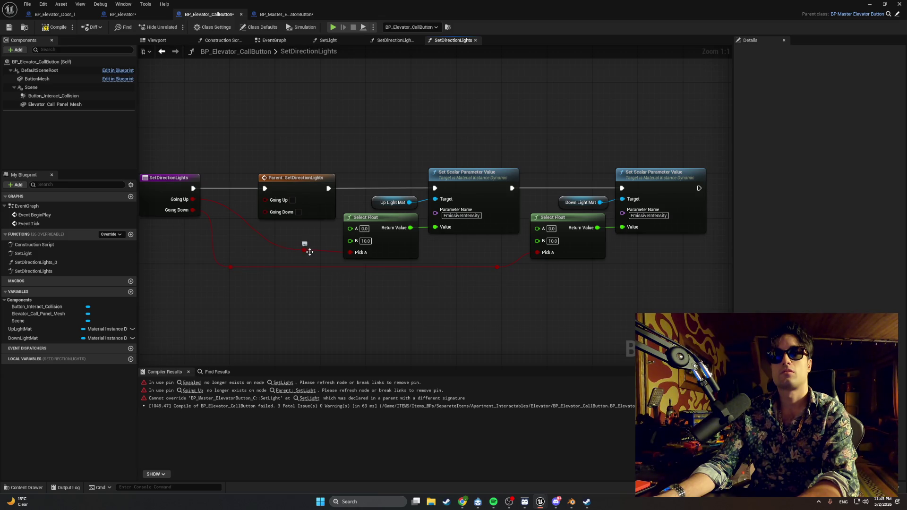
mouse_move(251, 260)
mouse_down()
mouse_move(238, 260)
mouse_move(247, 254)
mouse_up()
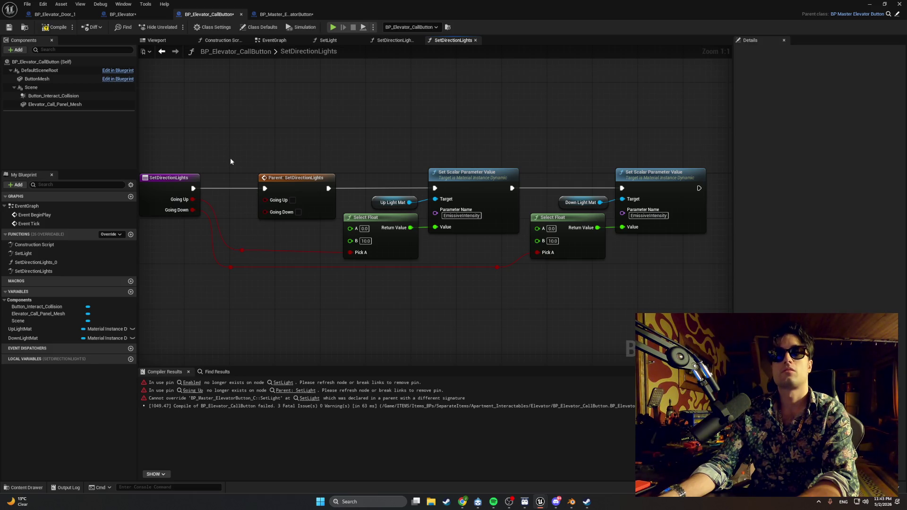
click(52, 27)
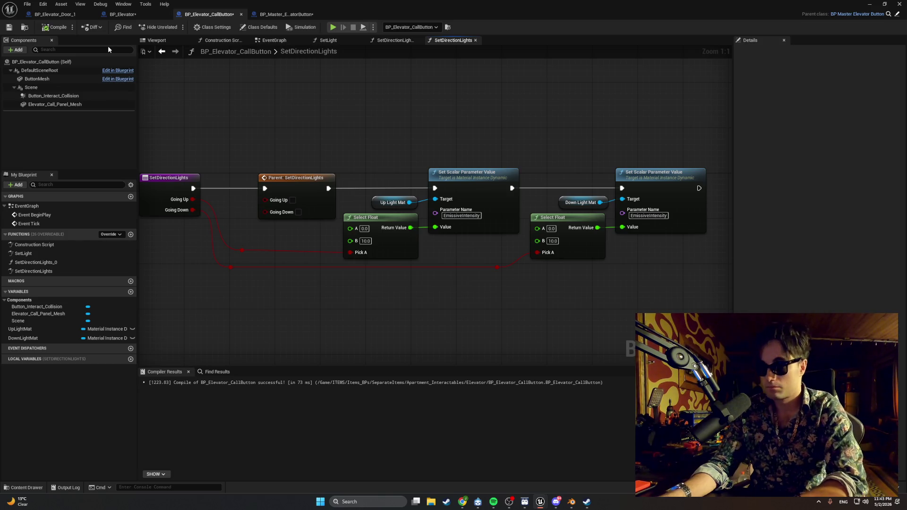
key(super+shift+s)
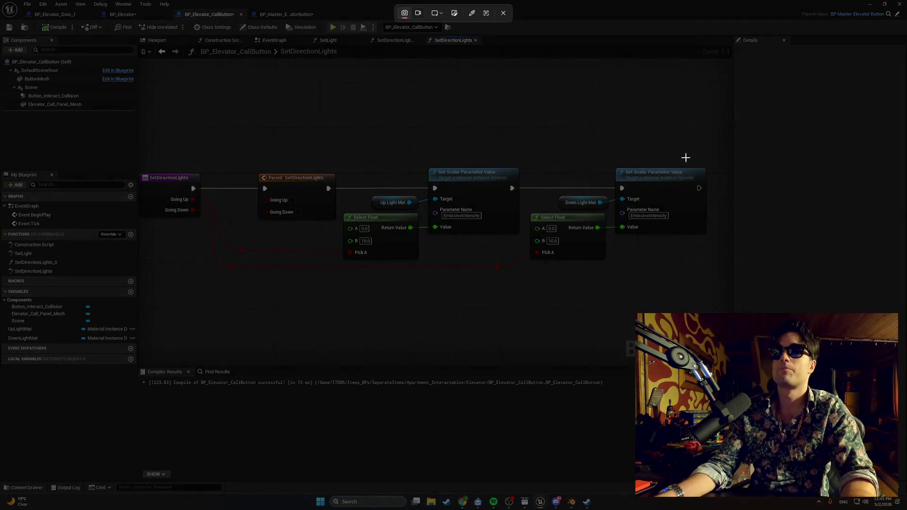
mouse_move(685, 296)
mouse_down()
mouse_move(81, 20)
mouse_move(2, 3)
mouse_up()
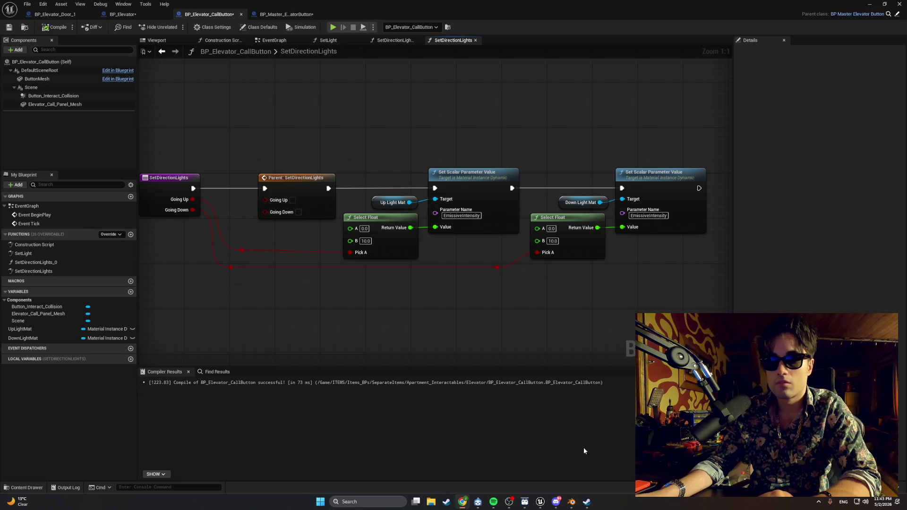
Set A to 10.0 and B to 0.0 on both Select Float nodes
click(365, 228)
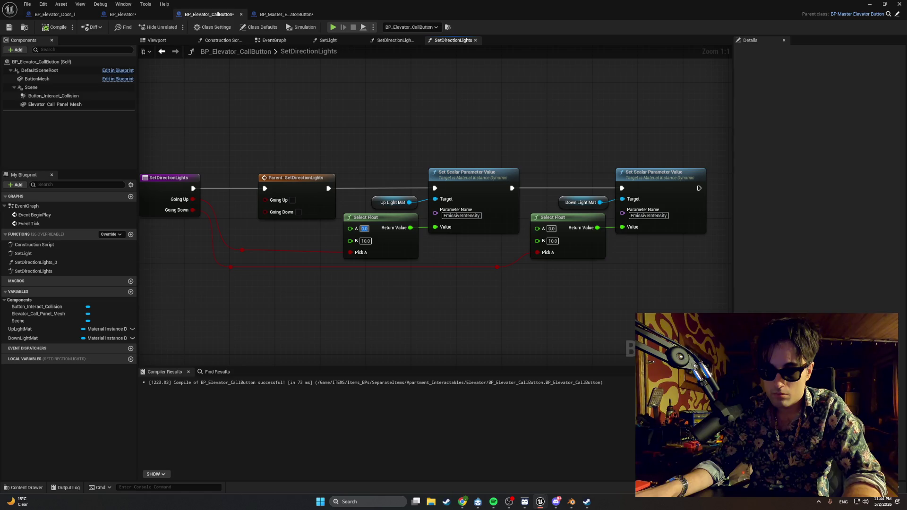
text(10)
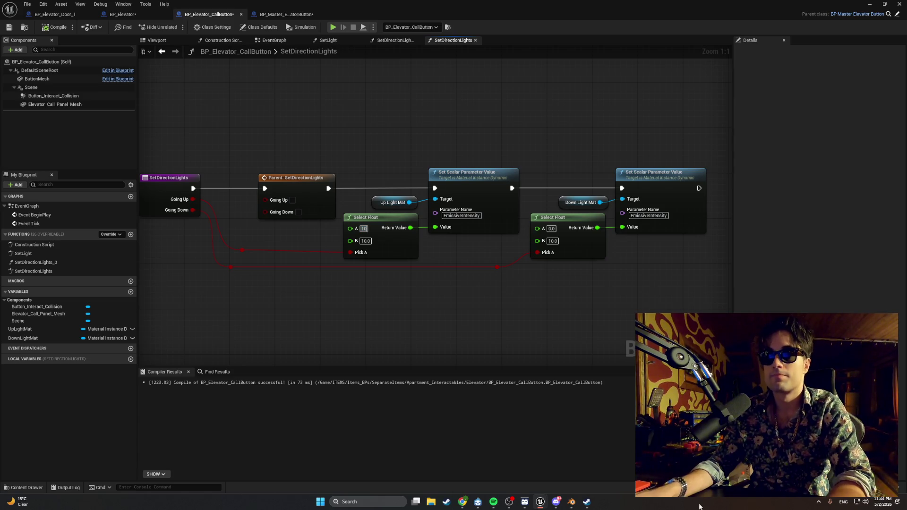
click(556, 229)
text(10)
click(557, 241)
text(0)
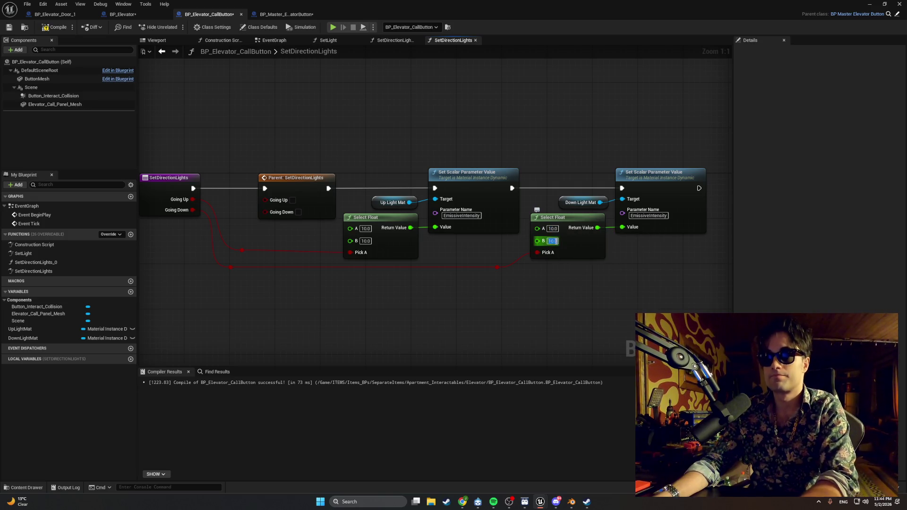
key(Return)
click(366, 241)
text(0)
key(Return)
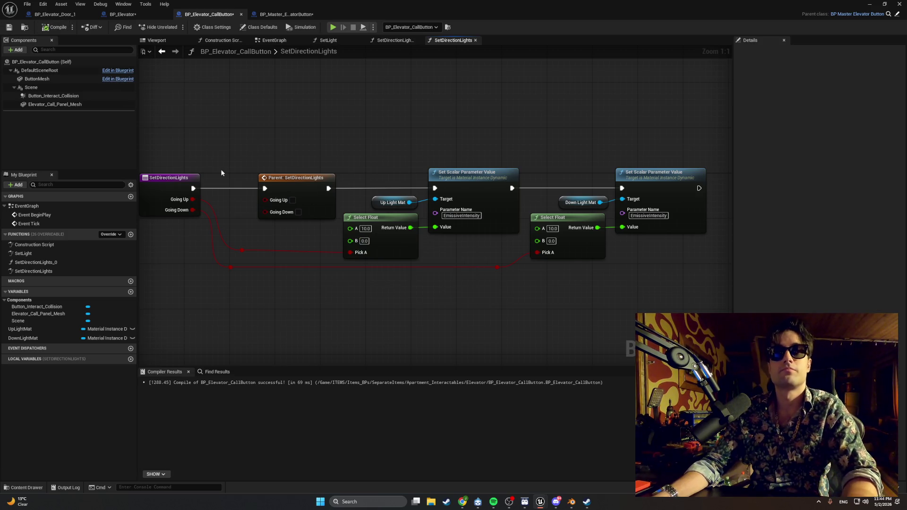
drag(151, 149, 717, 296)
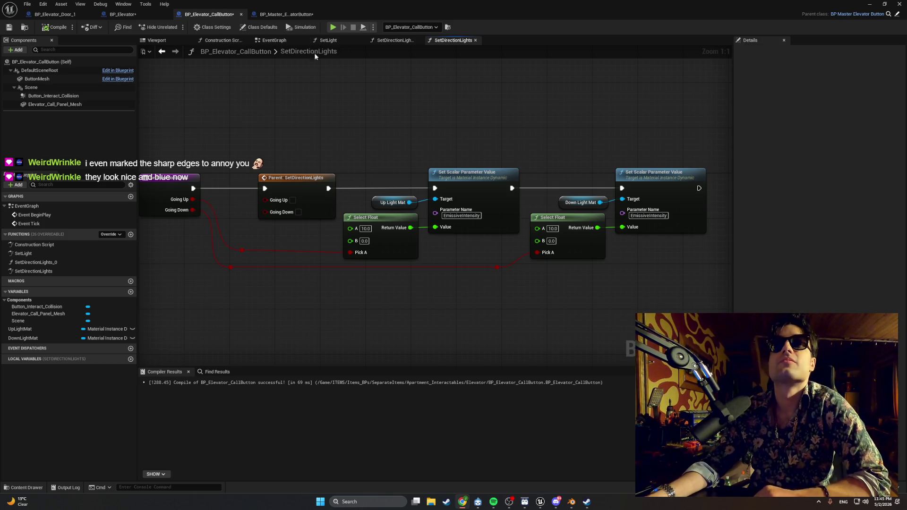
click(281, 15)
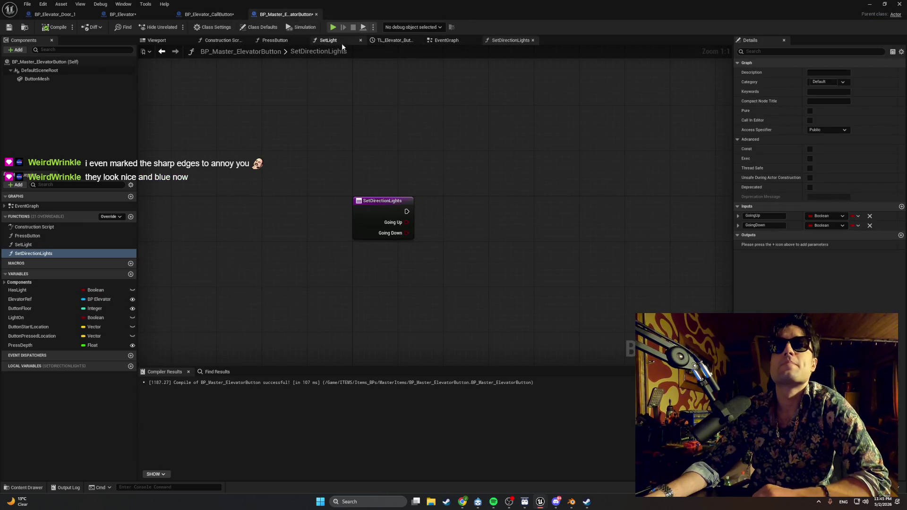
In PressButton, move the Branch and > comparison nodes up and wire Play Button Press into the Branch
click(274, 41)
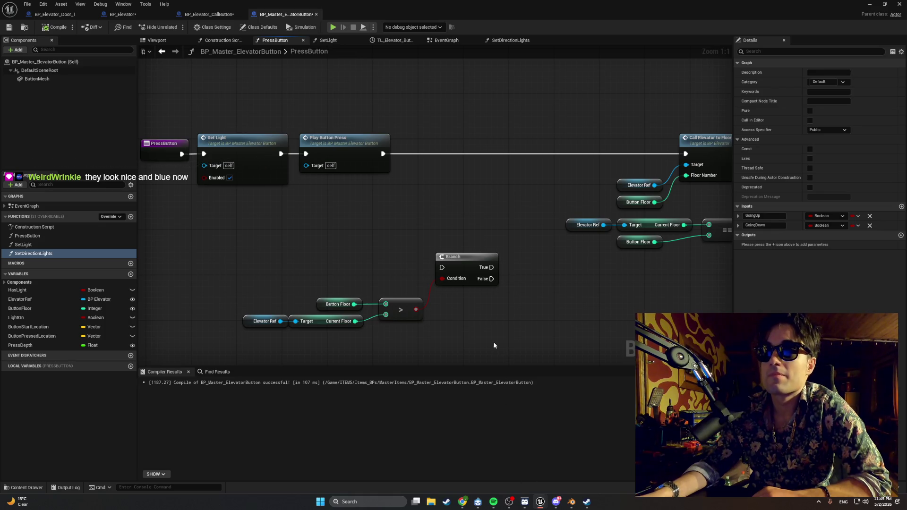
mouse_move(467, 333)
mouse_down()
mouse_move(373, 326)
mouse_move(376, 317)
mouse_up()
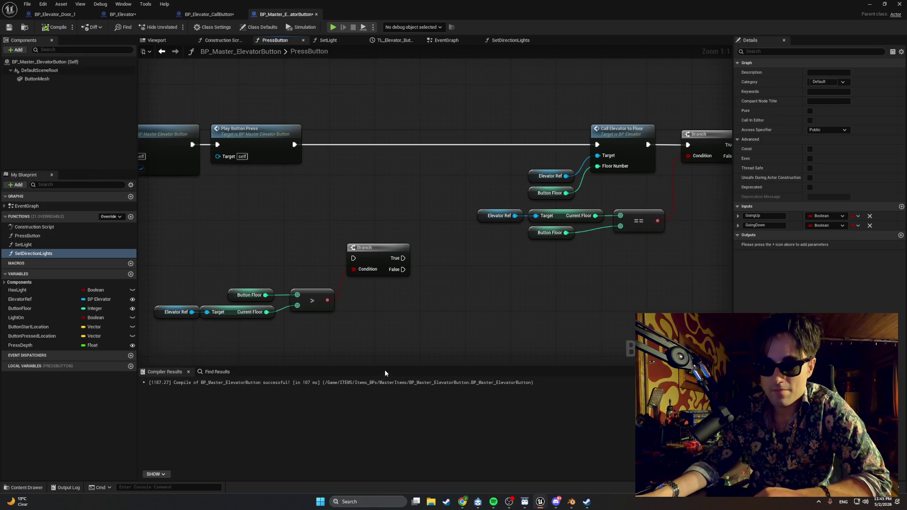
mouse_move(396, 341)
mouse_down()
mouse_move(292, 286)
mouse_move(227, 231)
mouse_up()
drag(386, 324, 162, 246)
drag(356, 245, 384, 143)
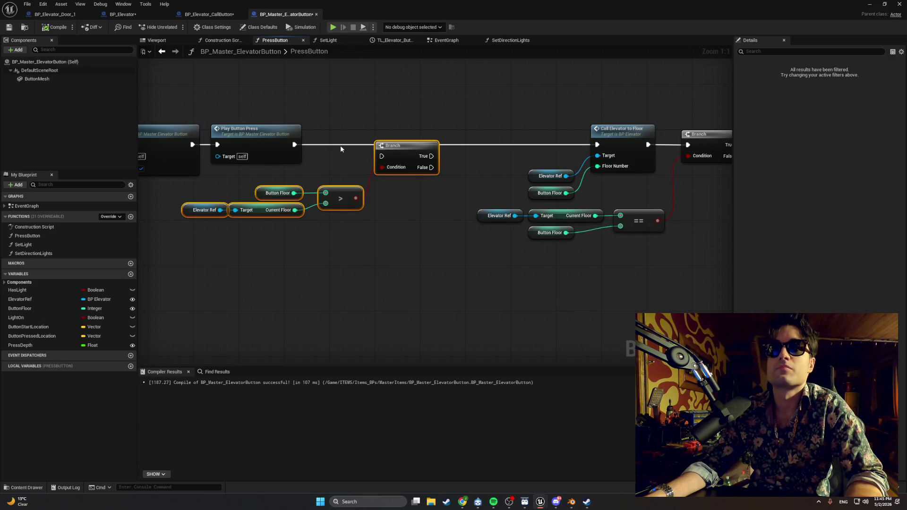
mouse_move(293, 142)
mouse_down()
mouse_move(397, 150)
mouse_move(382, 156)
mouse_move(597, 144)
mouse_up()
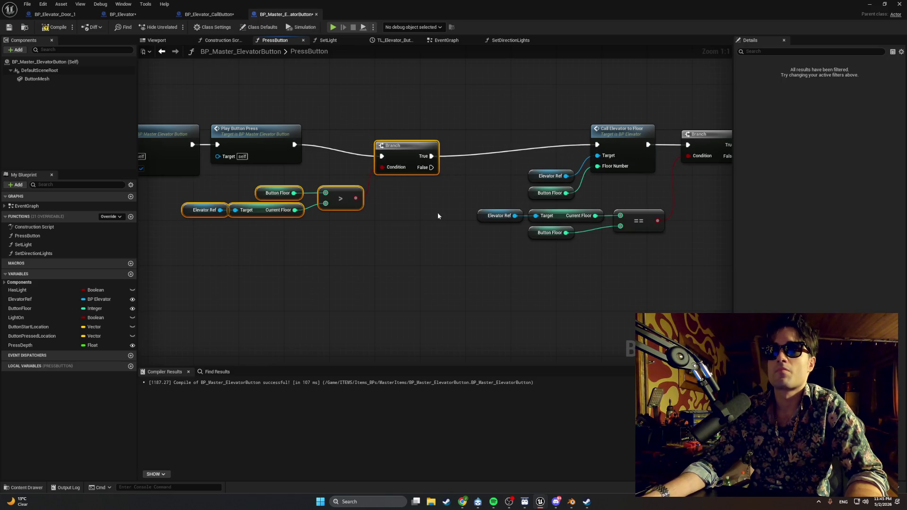
Break Branch True's link and add a Set Direction Lights node from it via 'SetDirect'
click(438, 215)
drag(409, 171, 410, 161)
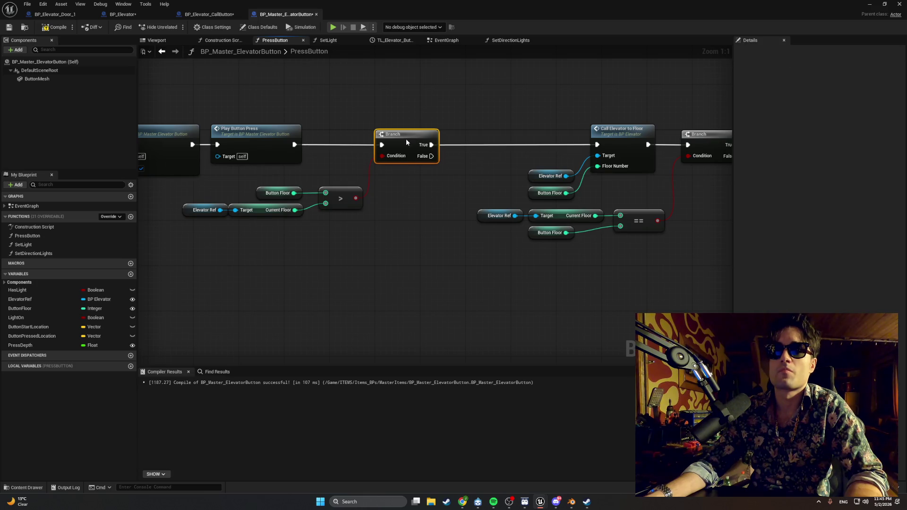
alt+click(432, 145)
mouse_move(431, 145)
mouse_down()
mouse_move(470, 137)
mouse_move(460, 133)
mouse_up()
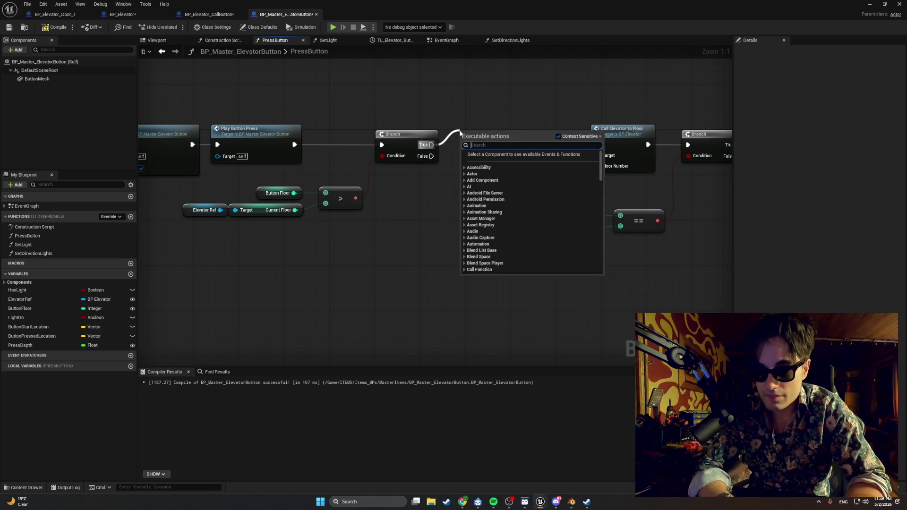
text(SetDirect)
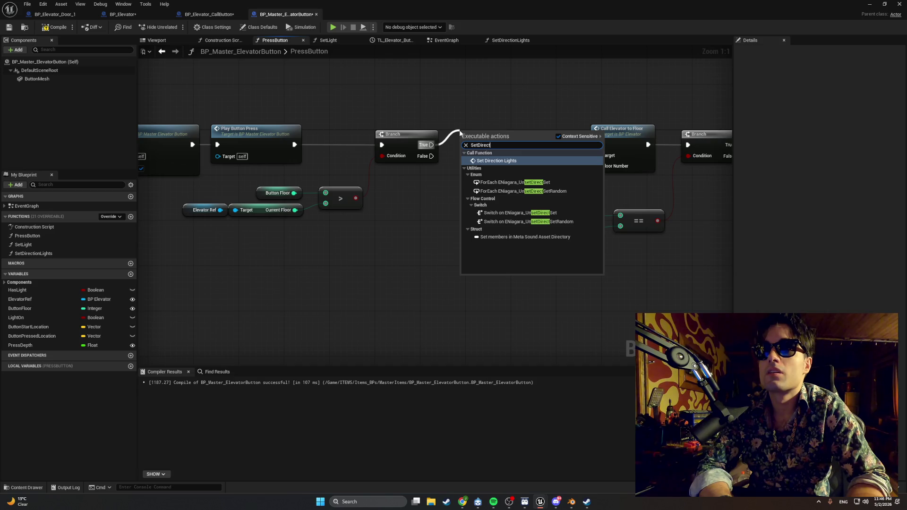
key(Return)
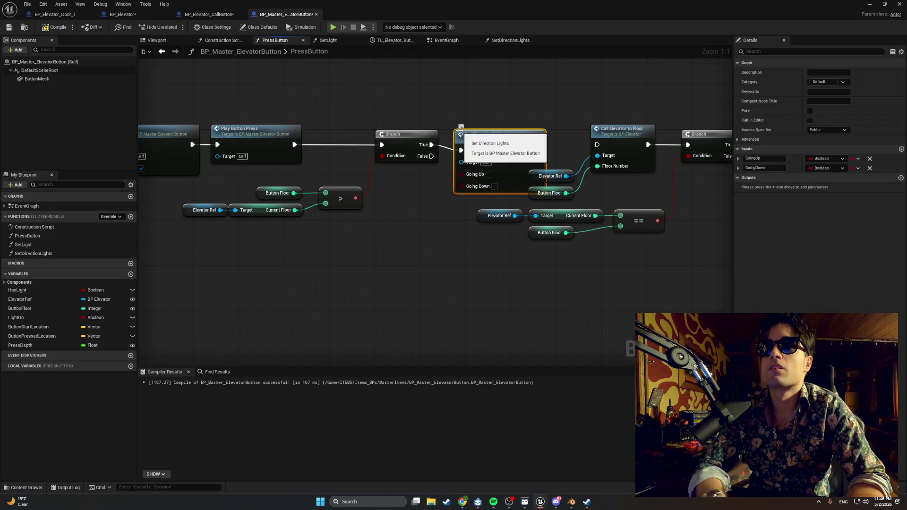
drag(470, 134, 466, 96)
mouse_move(398, 110)
mouse_down()
mouse_move(279, 128)
mouse_move(290, 131)
mouse_up()
drag(359, 119, 375, 107)
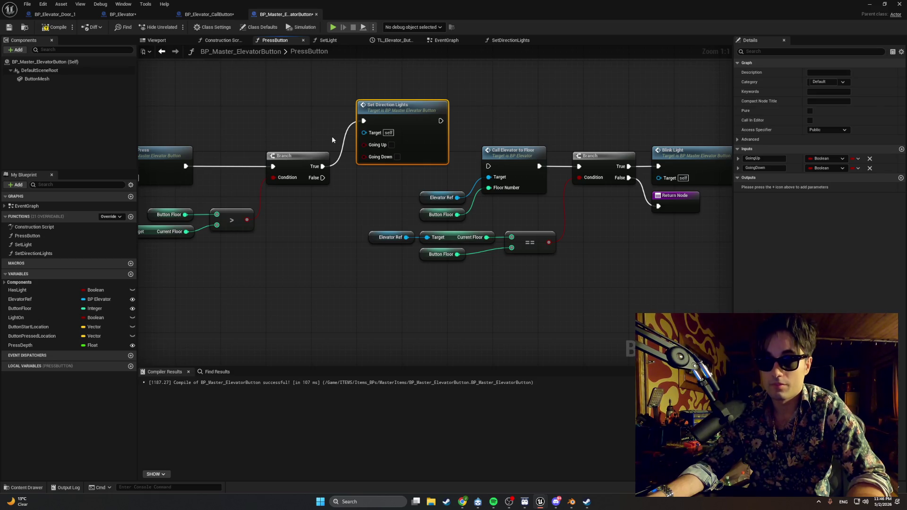
Shift the Branch group left and wire Set Direction Lights into Call Elevator to Floor
mouse_move(332, 136)
mouse_down()
mouse_move(402, 126)
mouse_move(268, 228)
mouse_move(142, 194)
mouse_up()
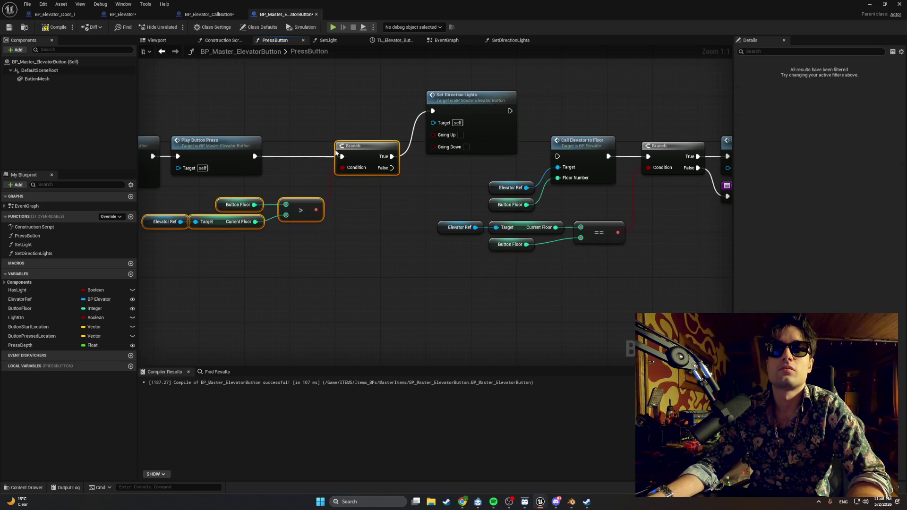
drag(343, 147, 287, 149)
mouse_move(296, 213)
mouse_down()
mouse_move(434, 203)
mouse_move(291, 203)
mouse_up()
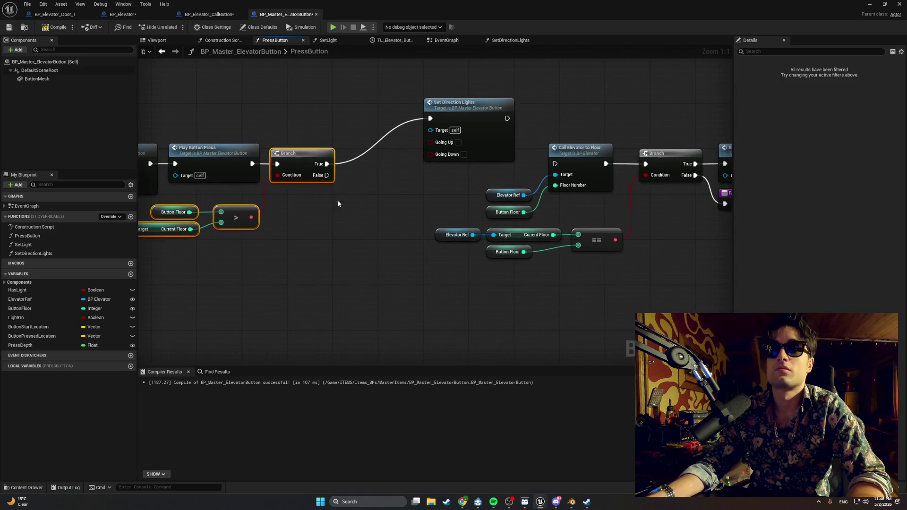
mouse_move(458, 104)
mouse_down()
mouse_move(370, 103)
mouse_move(399, 102)
mouse_up()
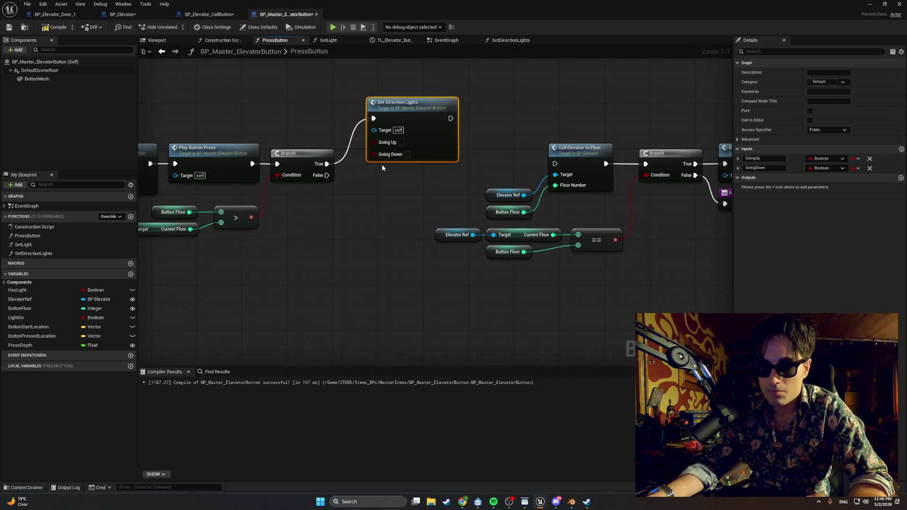
drag(451, 118, 555, 164)
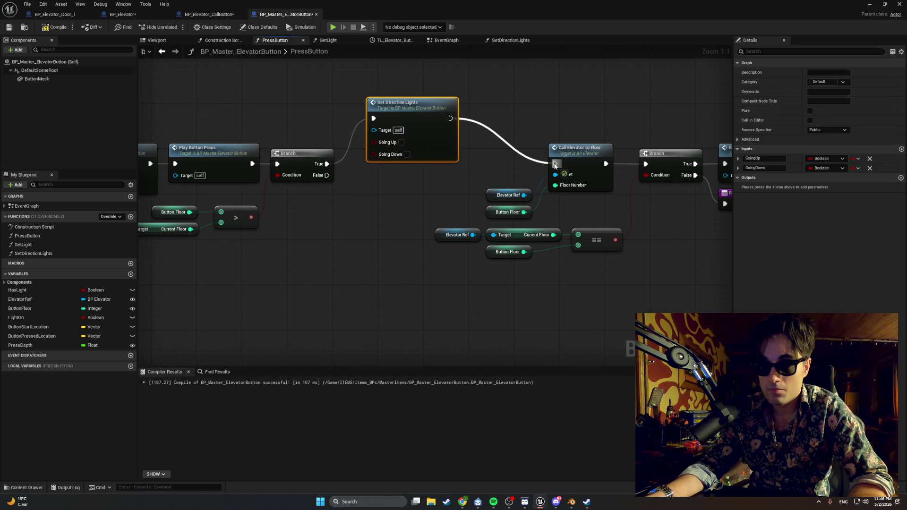
Tick Going Up on Set Direction Lights and place a duplicate of the node below it
click(402, 143)
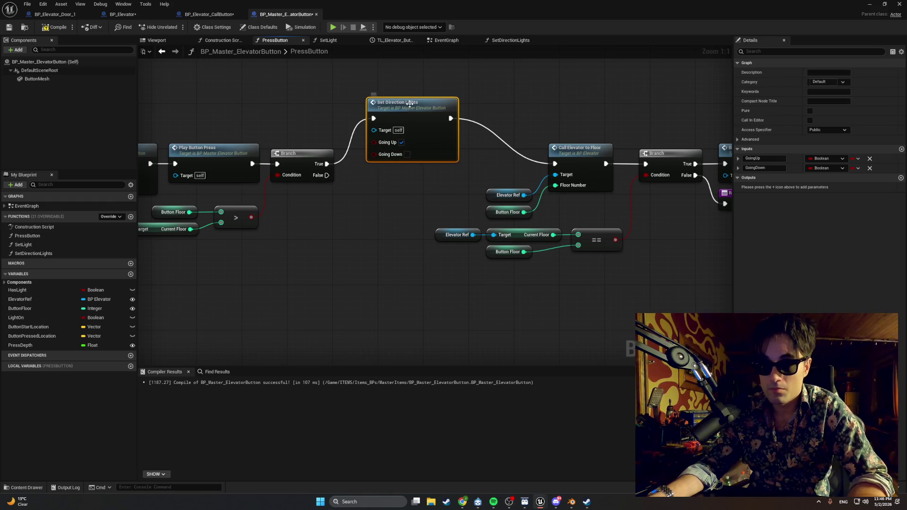
key(ctrl+f)
click(385, 177)
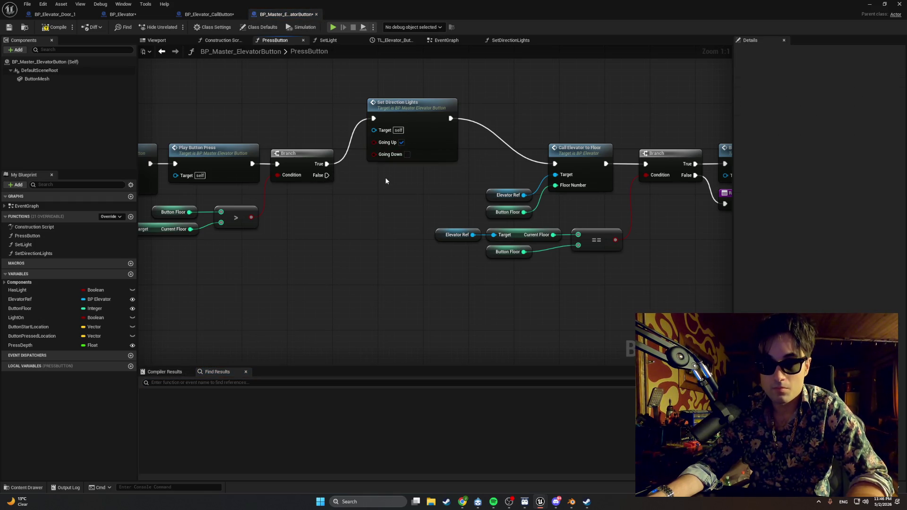
click(397, 122)
key(ctrl+d)
drag(395, 171, 378, 166)
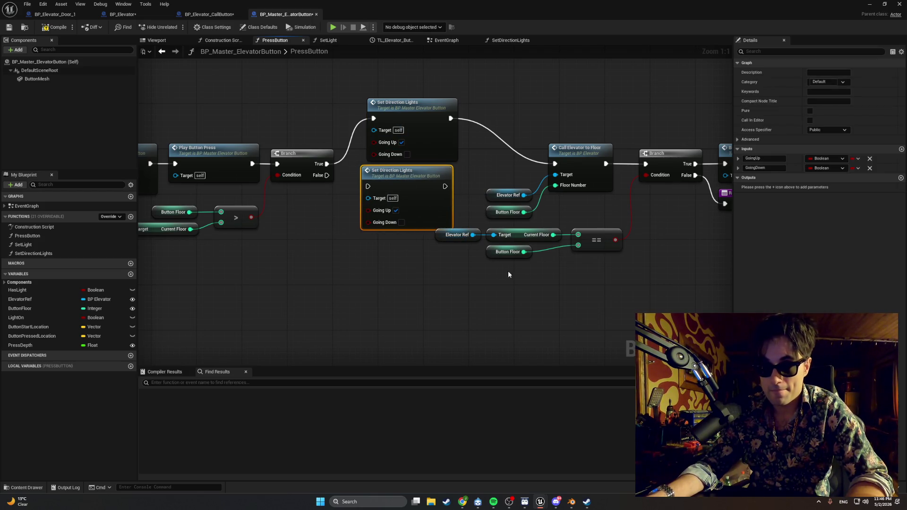
Rearrange the floor-equality comparison nodes beneath the duplicated Set Direction Lights
drag(594, 282, 476, 240)
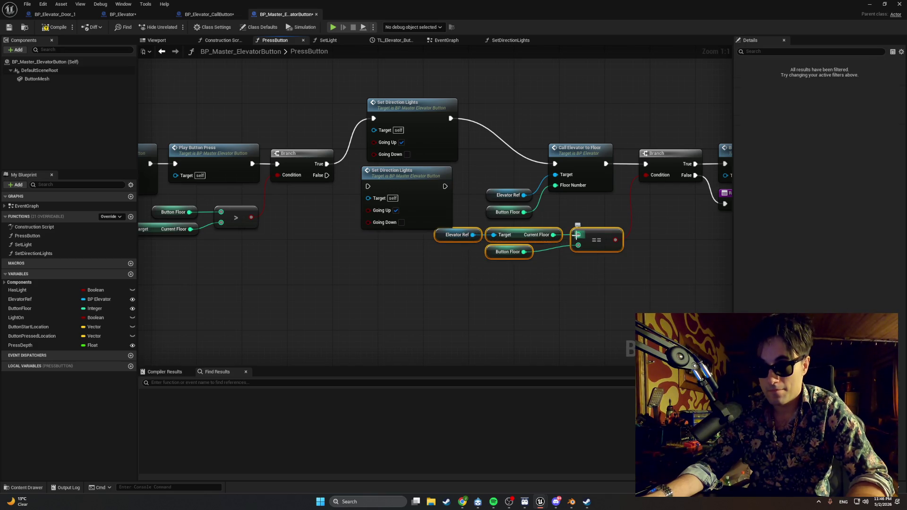
drag(579, 245, 584, 251)
click(609, 294)
mouse_move(593, 281)
mouse_down()
mouse_move(478, 223)
mouse_move(452, 228)
mouse_up()
drag(588, 243, 588, 254)
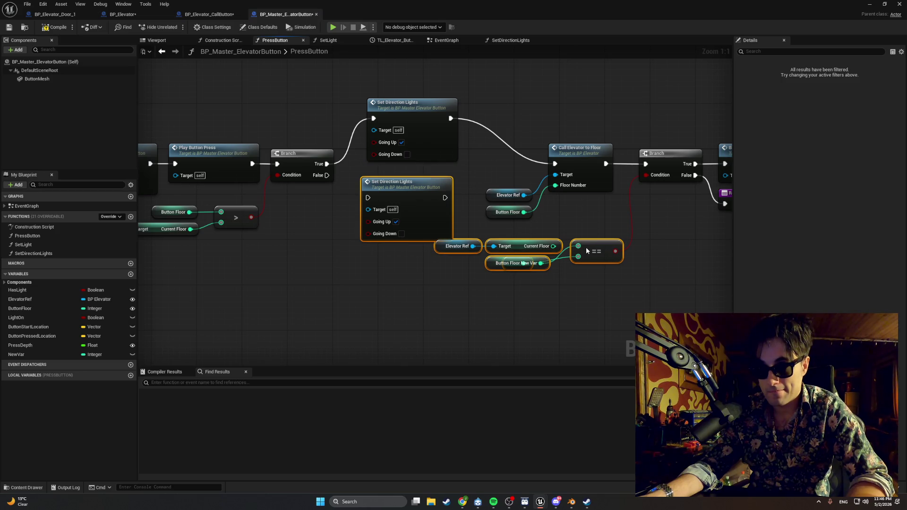
click(566, 271)
mouse_move(499, 268)
mouse_down()
mouse_move(498, 288)
mouse_move(523, 277)
mouse_move(516, 285)
mouse_up()
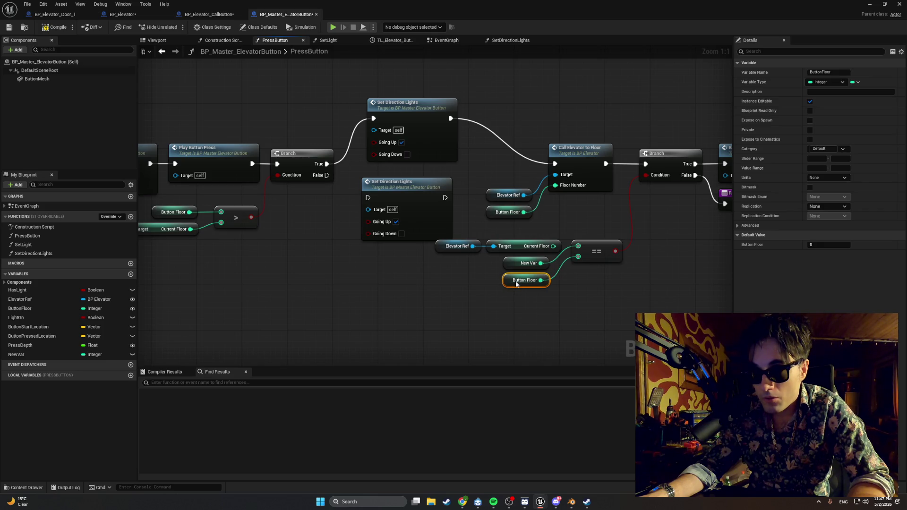
Delete the stray New Var getter and the unused NewVar variable
click(516, 265)
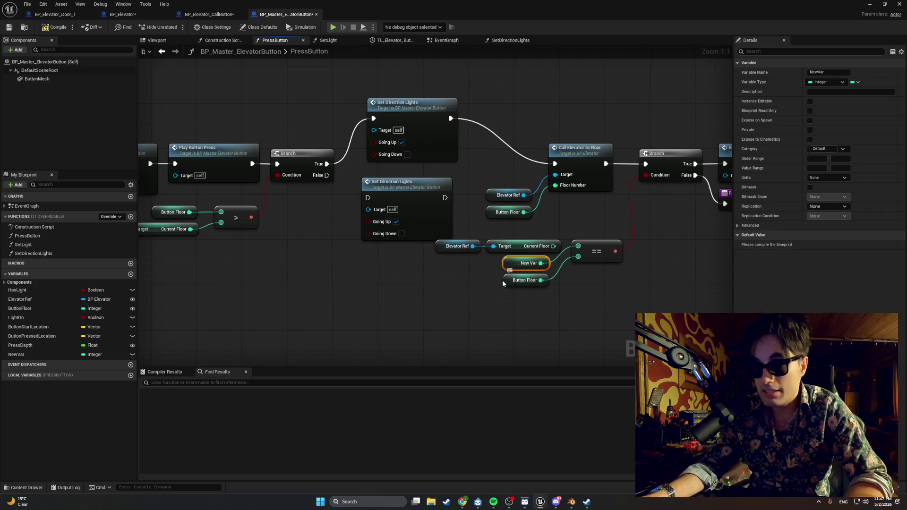
click(28, 355)
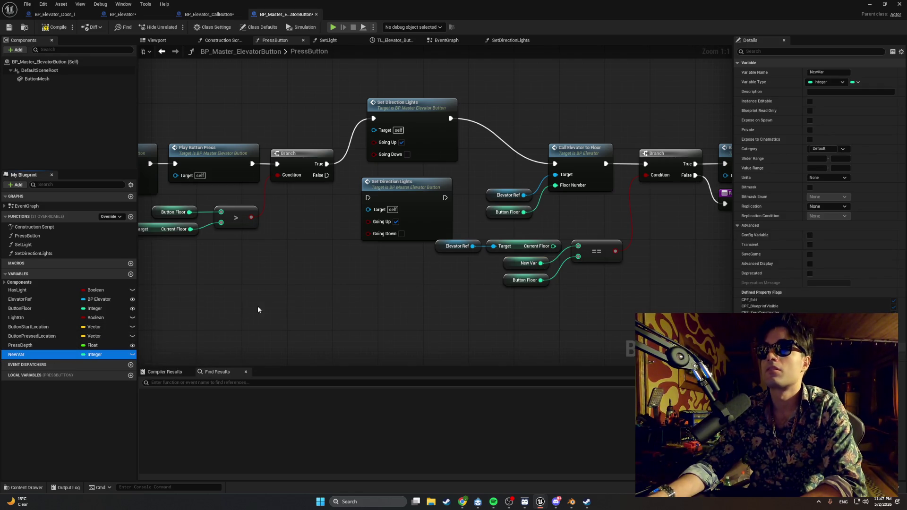
click(522, 263)
key(Delete)
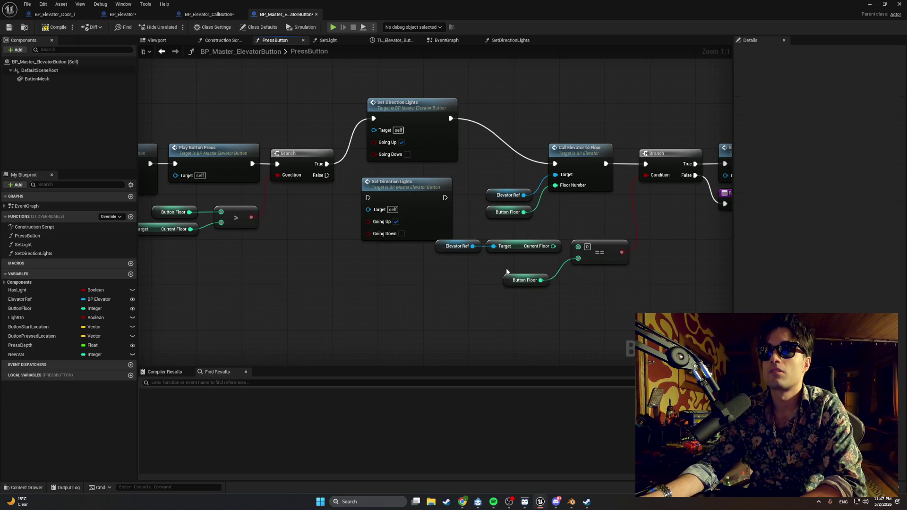
drag(556, 251, 578, 246)
key(Escape)
click(28, 355)
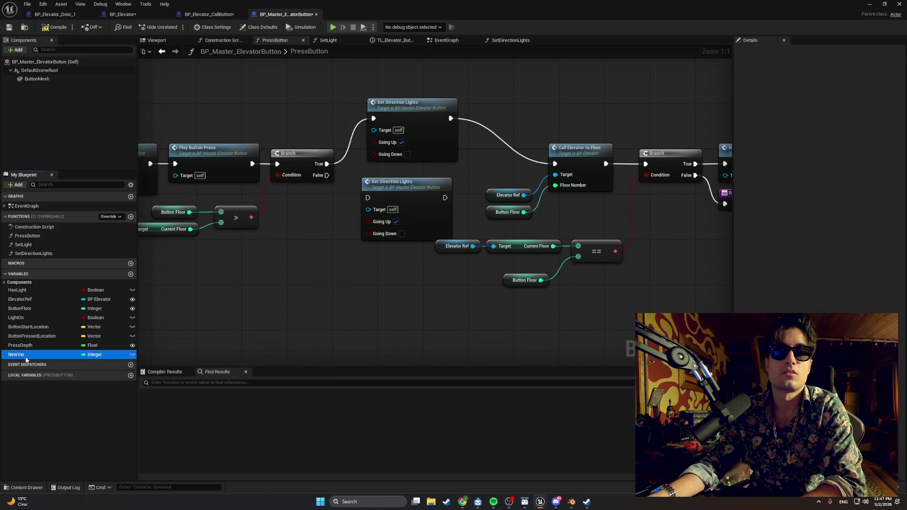
key(Delete)
Arrange Elevator Ref, Current Floor and Button Floor beside the == comparison
drag(540, 237, 462, 264)
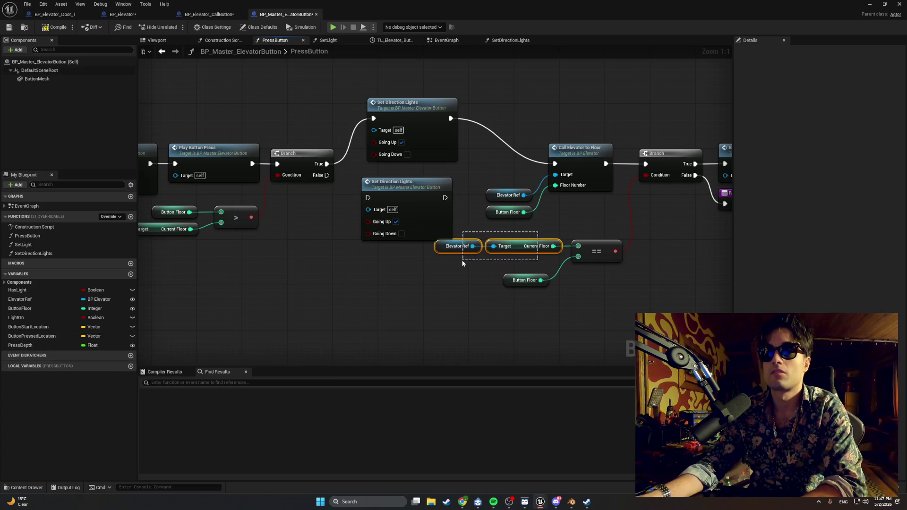
drag(548, 226, 458, 266)
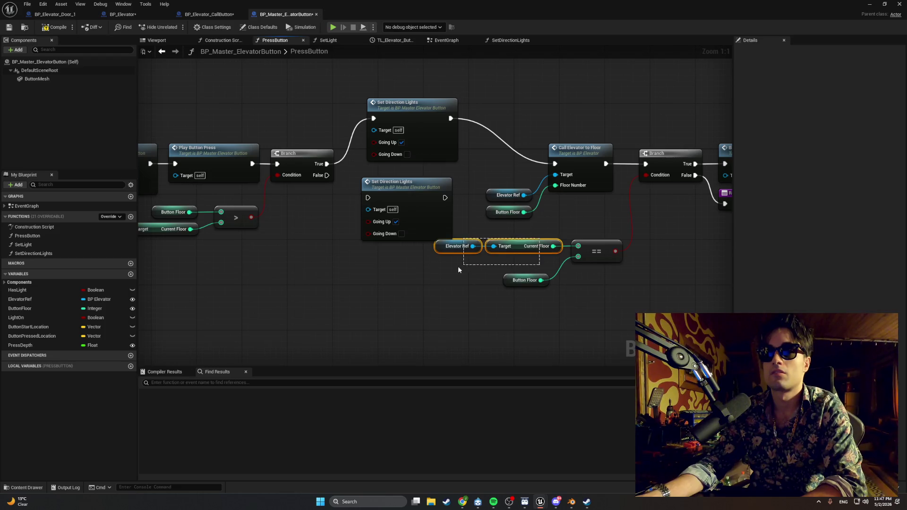
mouse_move(515, 248)
mouse_down()
mouse_move(509, 262)
mouse_move(519, 250)
mouse_up()
drag(518, 281, 535, 264)
drag(584, 289, 475, 240)
right_click(585, 265)
click(541, 295)
mouse_move(617, 282)
mouse_down()
mouse_move(488, 223)
mouse_move(473, 226)
mouse_up()
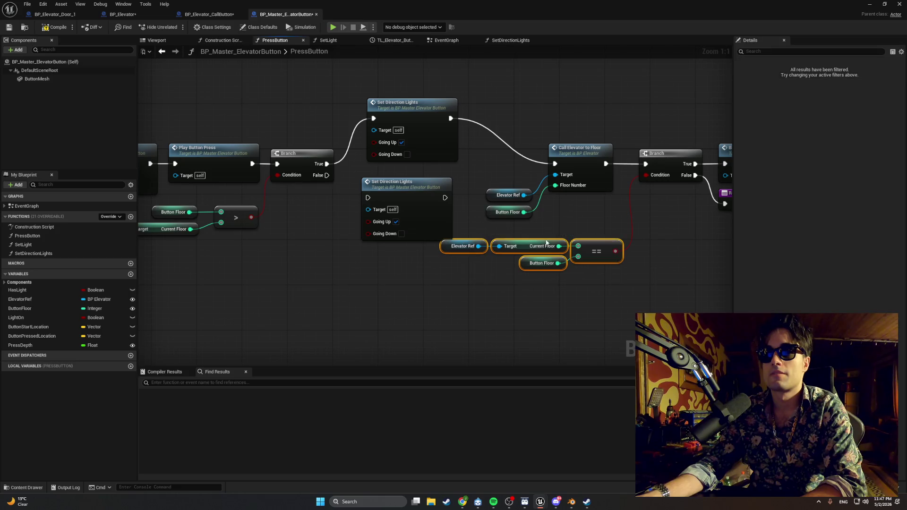
drag(602, 251, 584, 281)
Wire Branch False through the lower Set Direction Lights into Call Elevator to Floor, with Going Down ticked
click(586, 307)
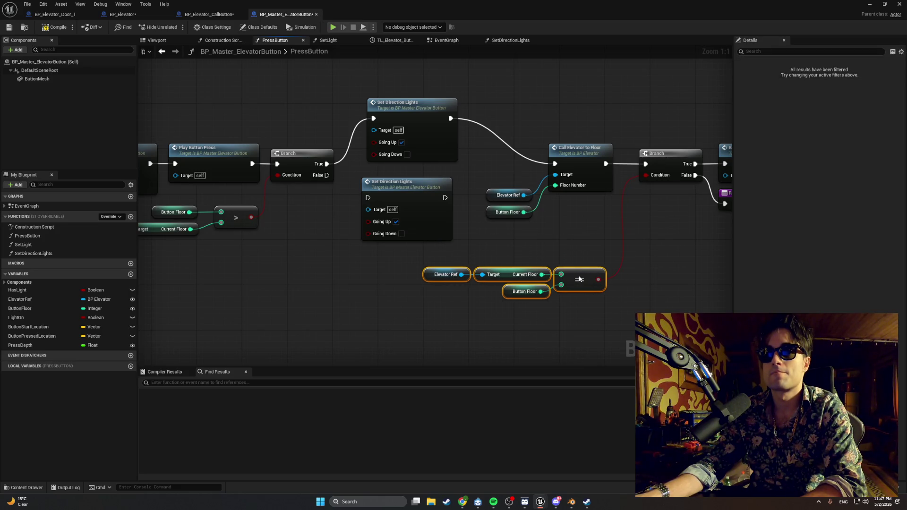
drag(413, 185, 417, 173)
drag(327, 175, 374, 186)
mouse_move(451, 186)
mouse_down()
mouse_move(463, 193)
mouse_move(556, 164)
mouse_up()
click(401, 211)
click(407, 222)
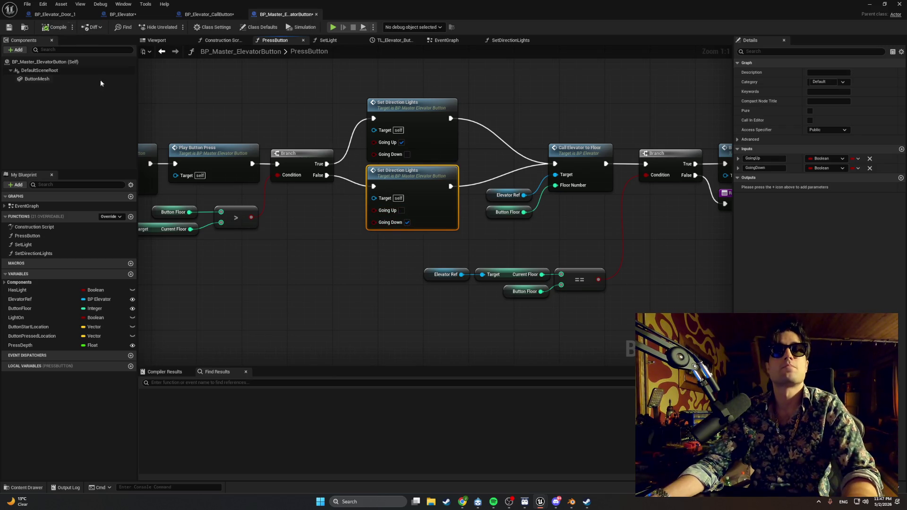
Zoom out to screenshot the finished PressButton graph, then go to the EventGraph
scroll(232, 183, down, 1)
drag(233, 183, 320, 203)
key(super+shift+s)
mouse_move(172, 299)
mouse_down()
mouse_move(371, 147)
mouse_move(694, 91)
mouse_up()
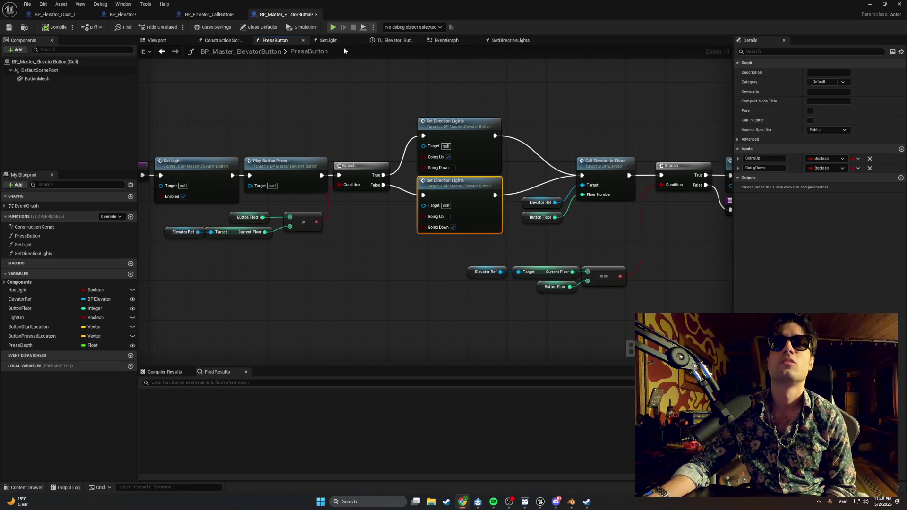
click(435, 41)
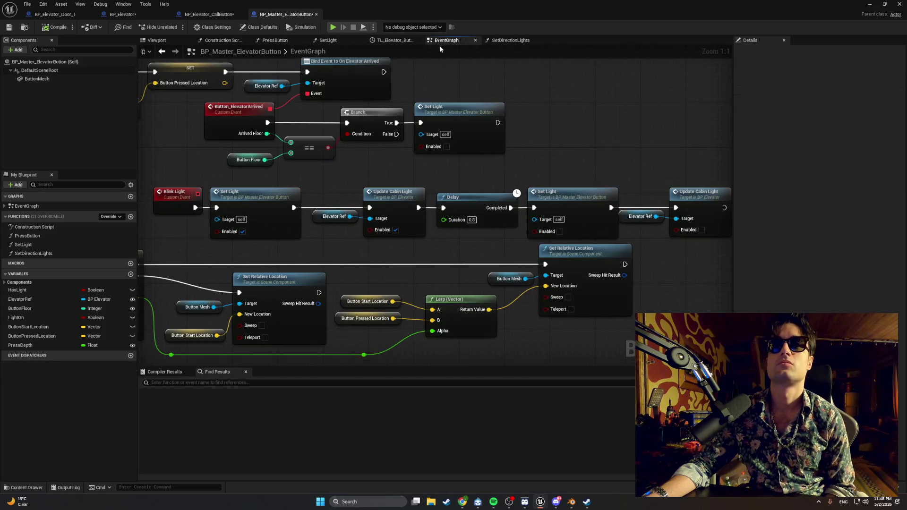
mouse_move(260, 199)
mouse_down()
mouse_move(520, 198)
mouse_move(295, 216)
mouse_move(312, 218)
mouse_move(207, 206)
mouse_up()
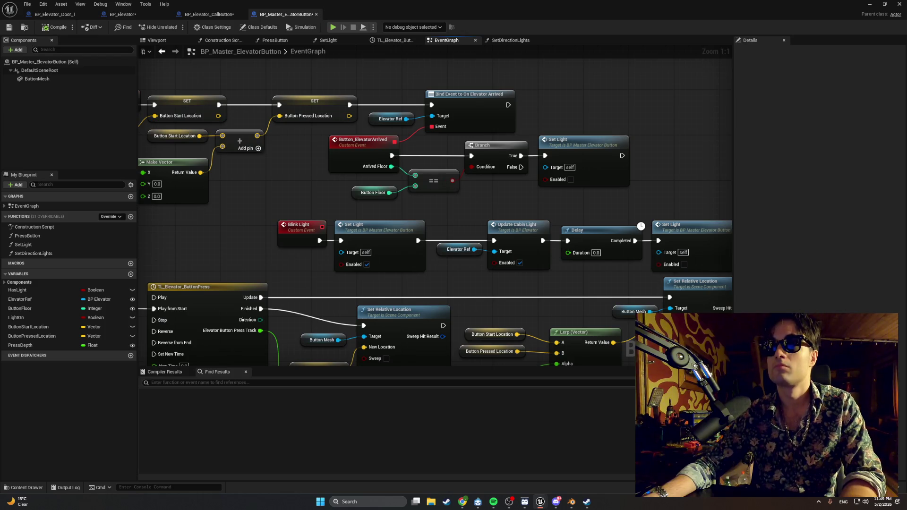
drag(543, 165, 386, 165)
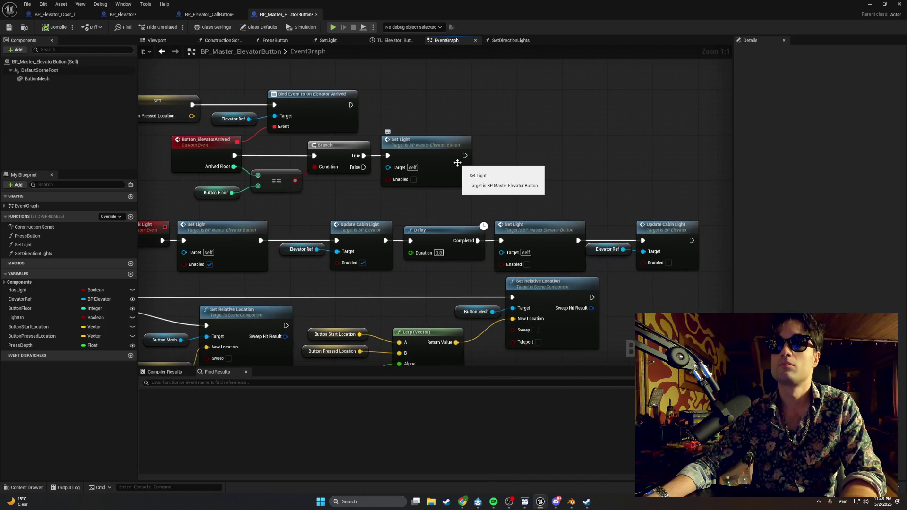
Chain Set Direction Lights ('setdir') off Set Light's exec, leaving Going Up and Going Down unchecked
drag(465, 156, 519, 155)
text(setdir)
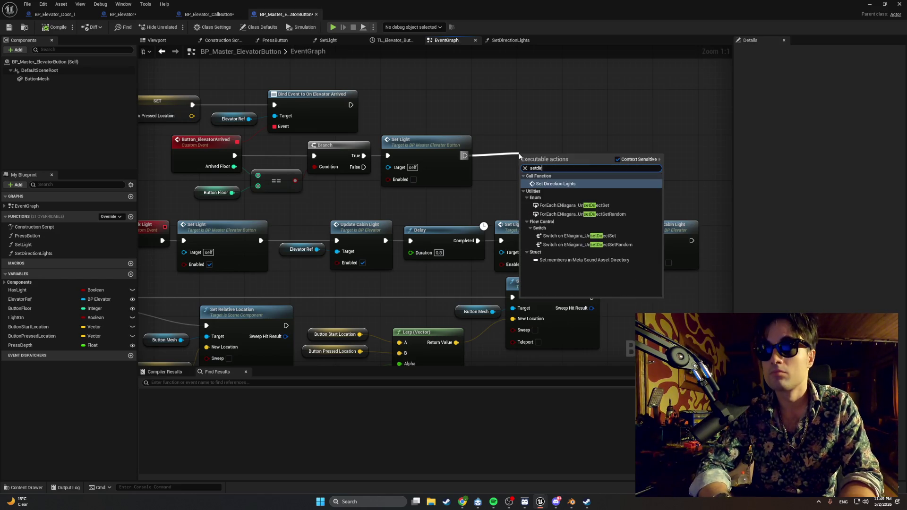
key(Return)
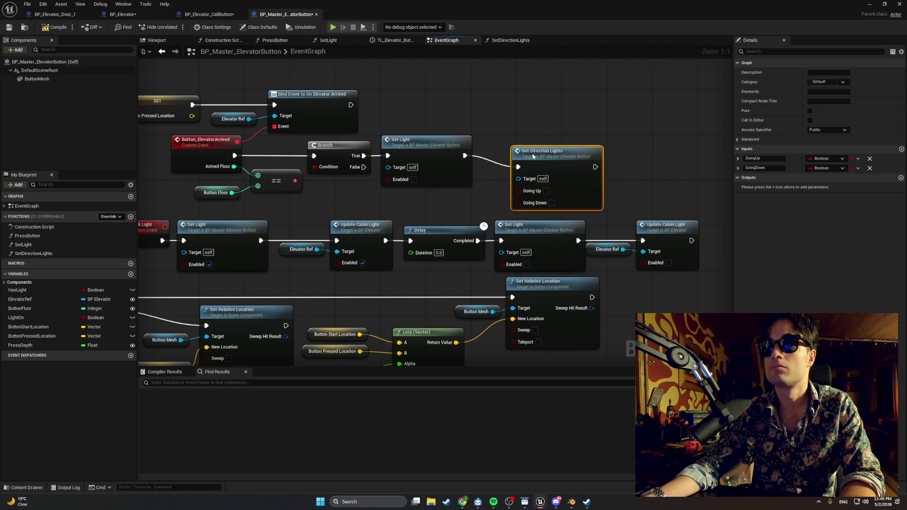
drag(518, 144, 512, 143)
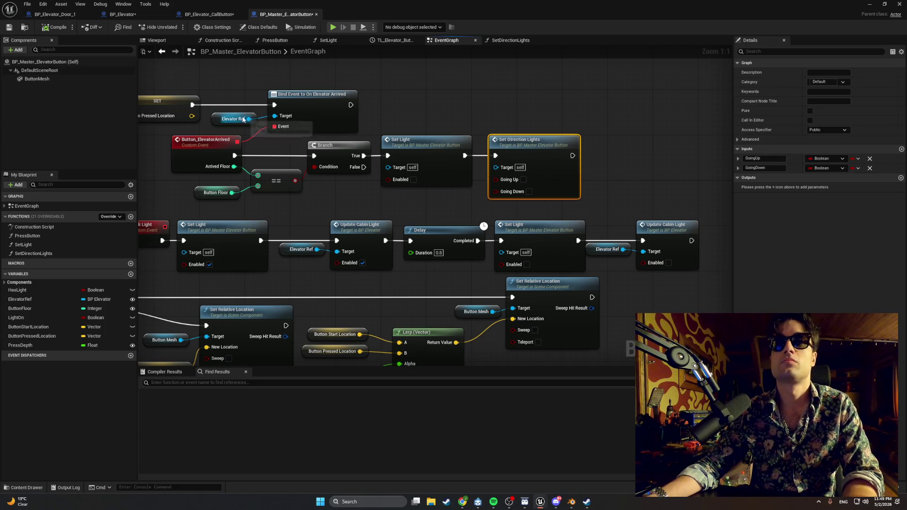
drag(259, 120, 285, 123)
key(super+shift+s)
drag(605, 211, 190, 84)
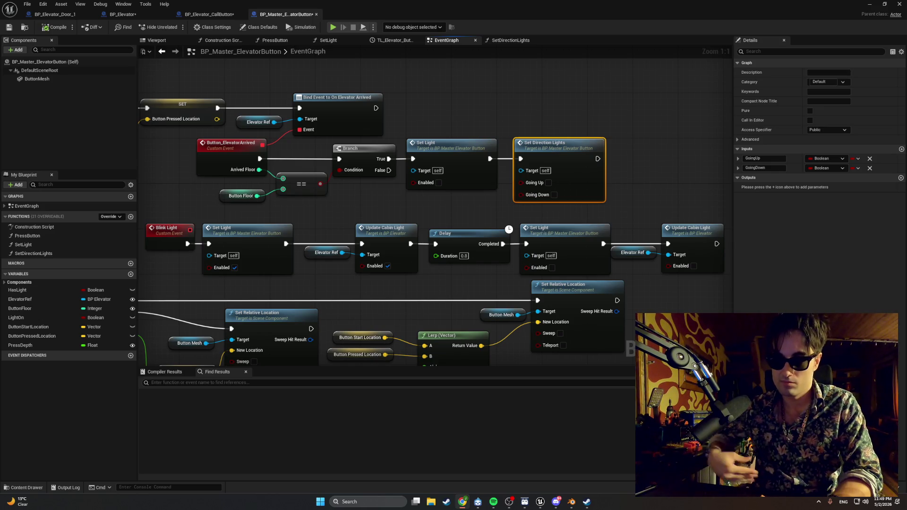
Play the level, walk to the elevator and press E on the call button, then stop with Esc
click(870, 4)
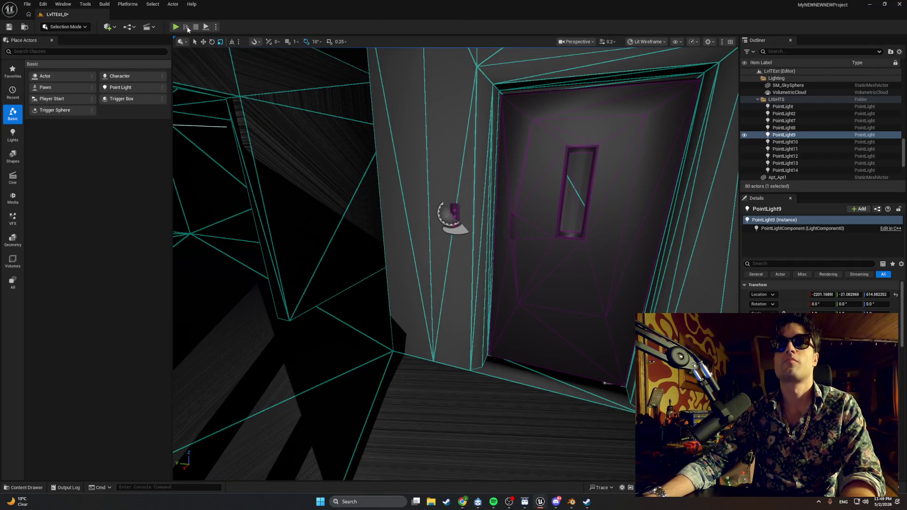
click(175, 26)
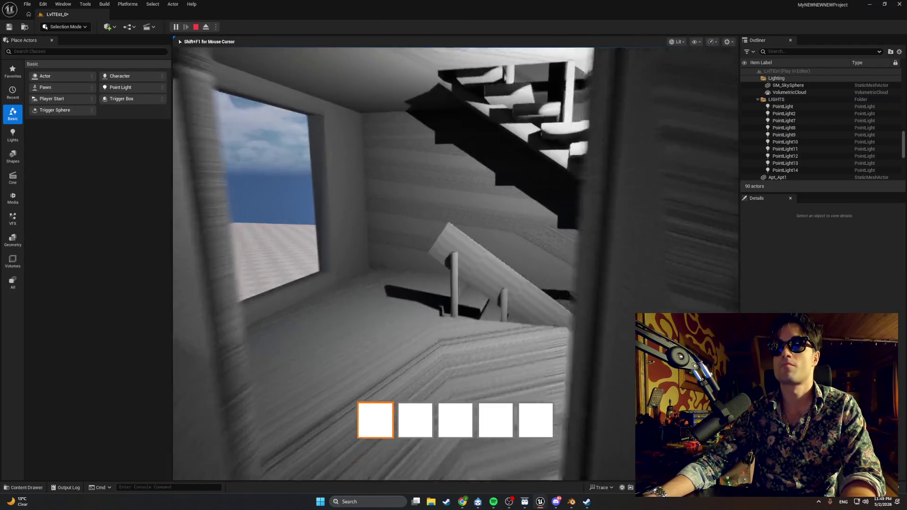
key(w)
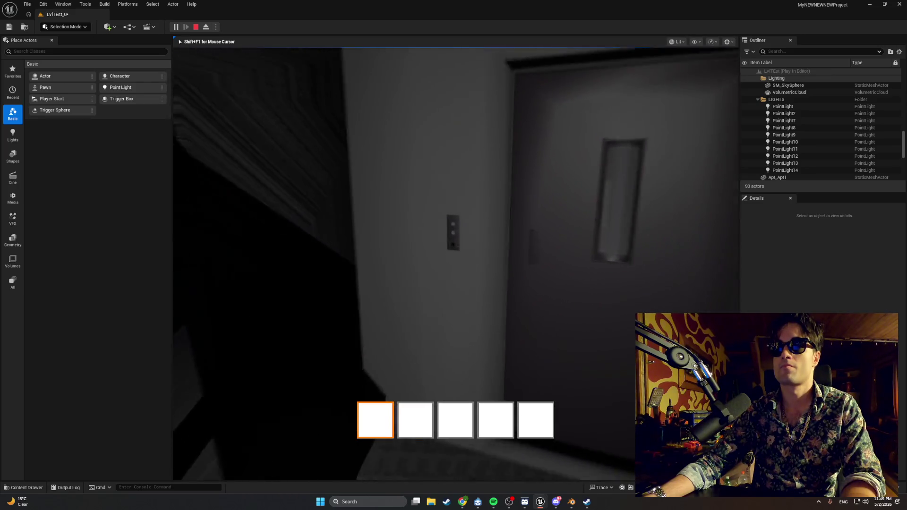
key(e)
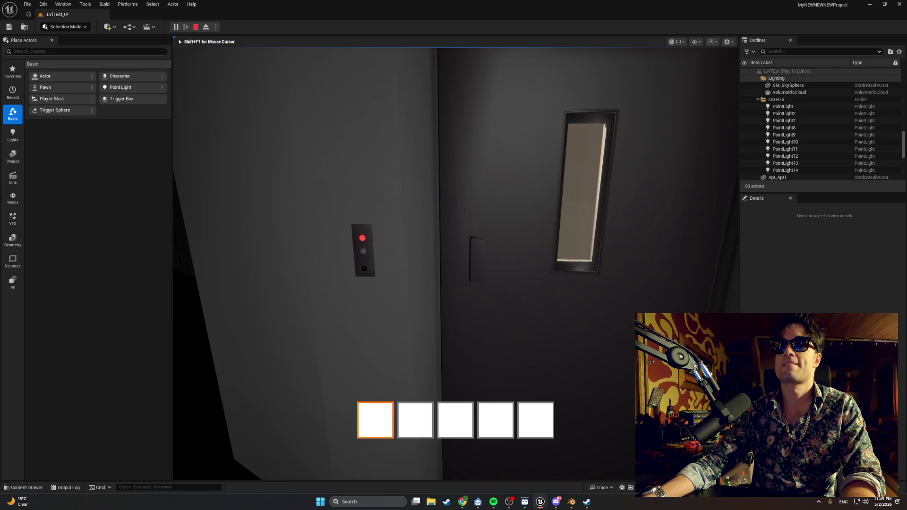
mouse_move(456, 264)
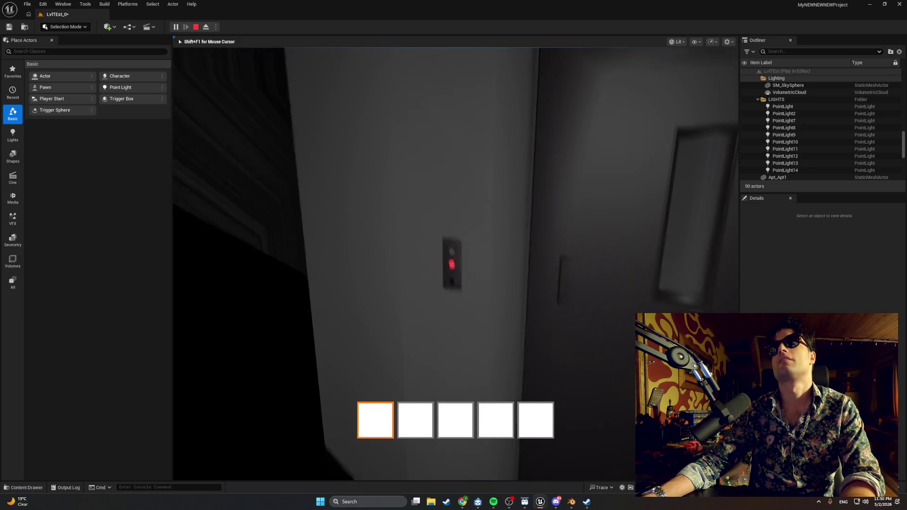
key(Escape)
mouse_move(541, 502)
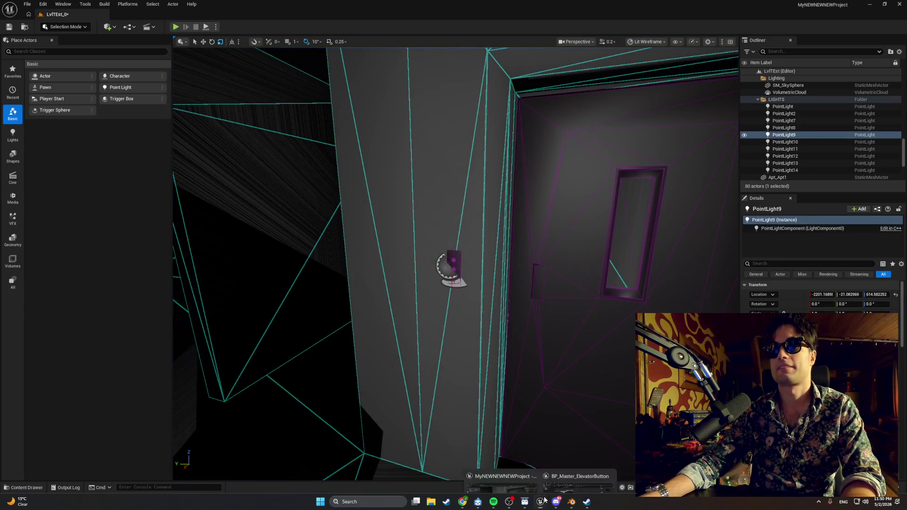
click(559, 473)
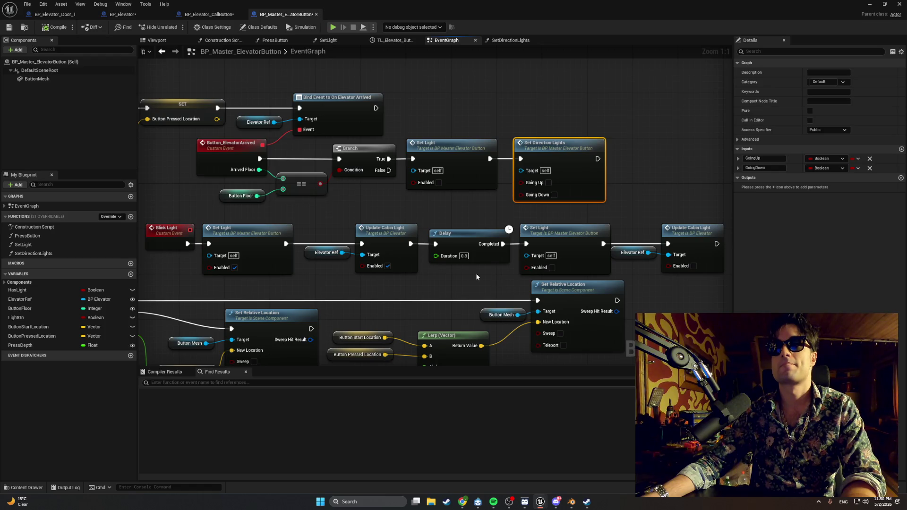
Look over PressButton and the Blink Light event chain, then open SetLight from its call node
drag(455, 219, 479, 222)
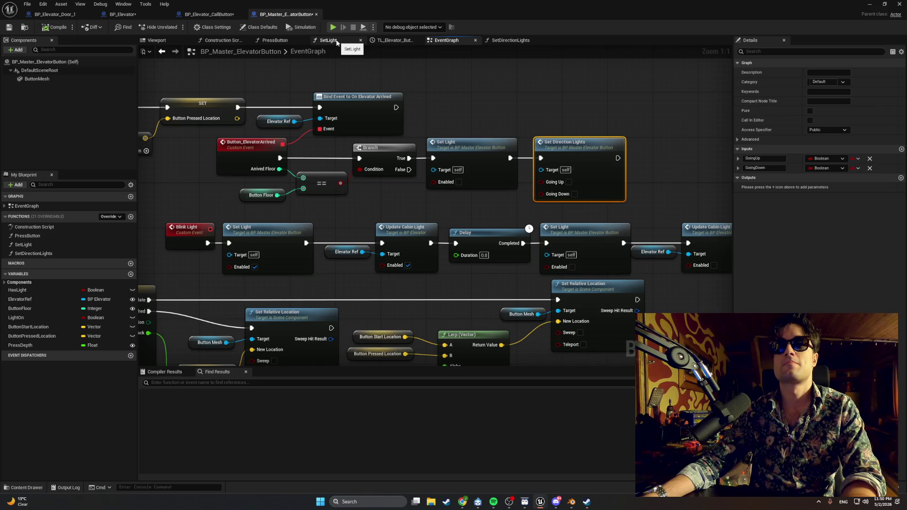
click(338, 43)
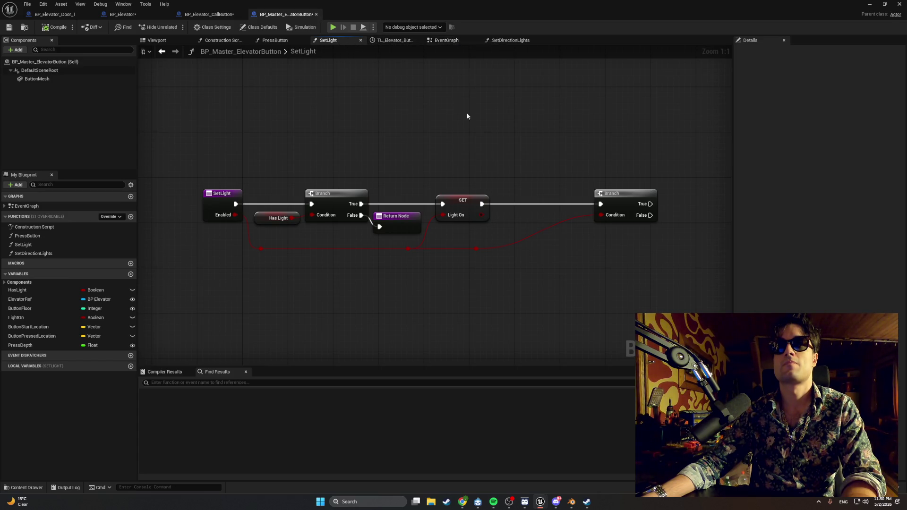
click(275, 40)
mouse_move(416, 165)
mouse_down()
mouse_move(318, 178)
mouse_move(332, 178)
mouse_up()
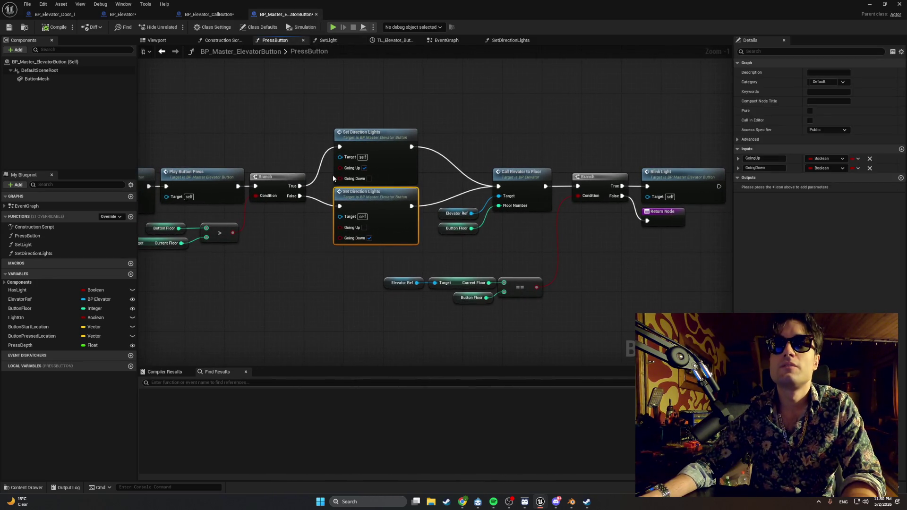
drag(470, 166, 397, 169)
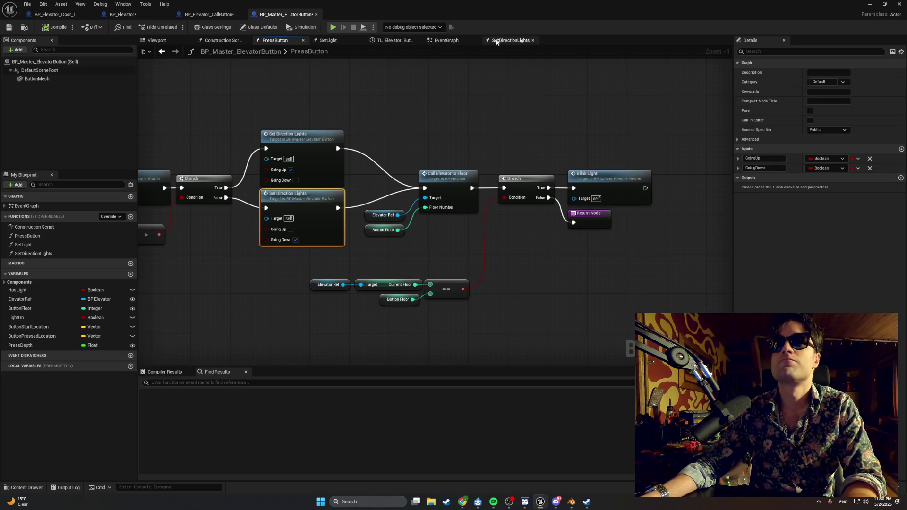
double_click(592, 176)
drag(399, 173, 241, 167)
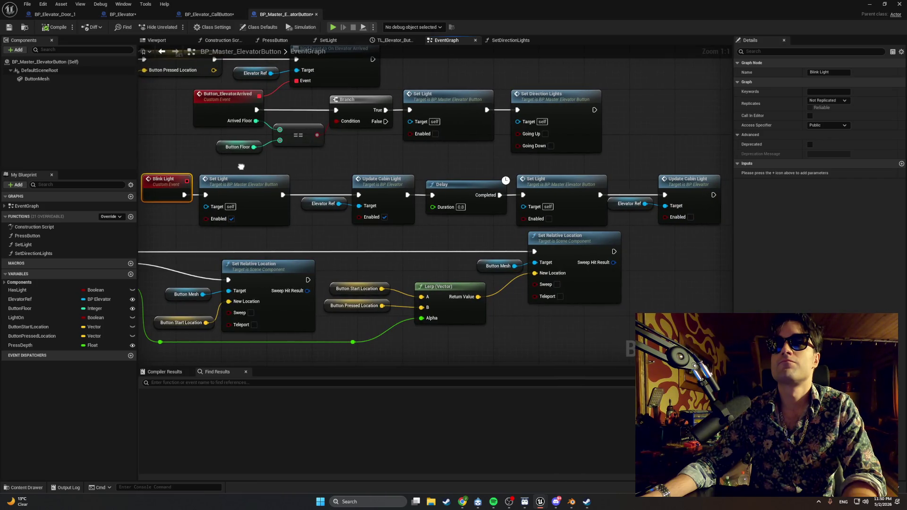
drag(241, 166, 294, 166)
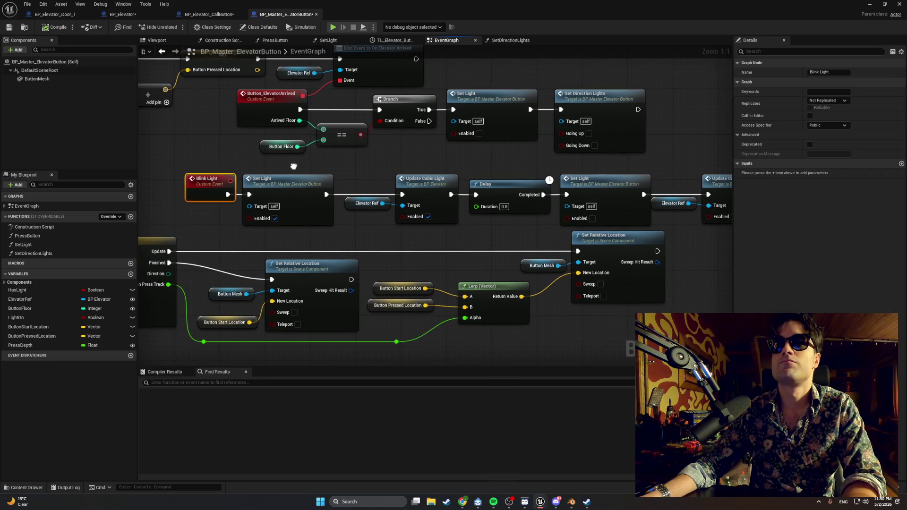
mouse_move(293, 166)
mouse_down()
mouse_move(247, 163)
mouse_move(272, 161)
mouse_up()
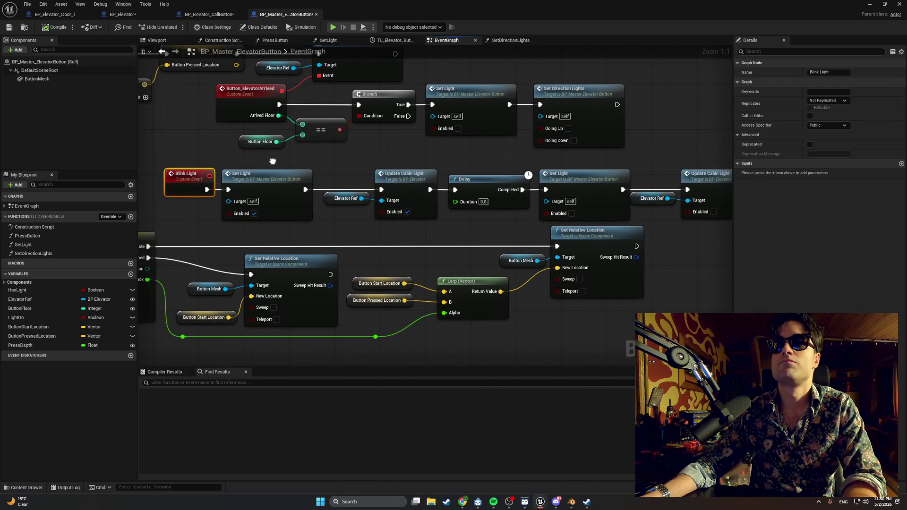
double_click(268, 173)
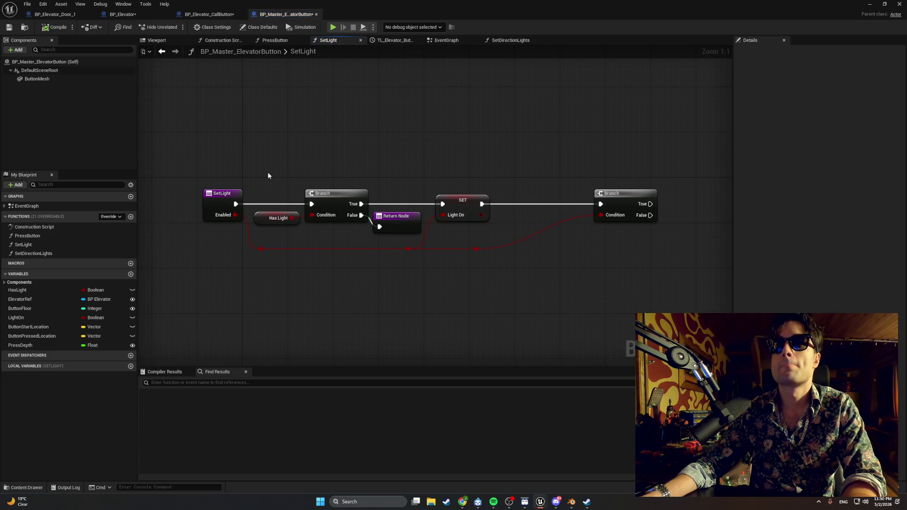
mouse_move(369, 177)
mouse_down()
mouse_move(262, 169)
mouse_move(310, 164)
mouse_up()
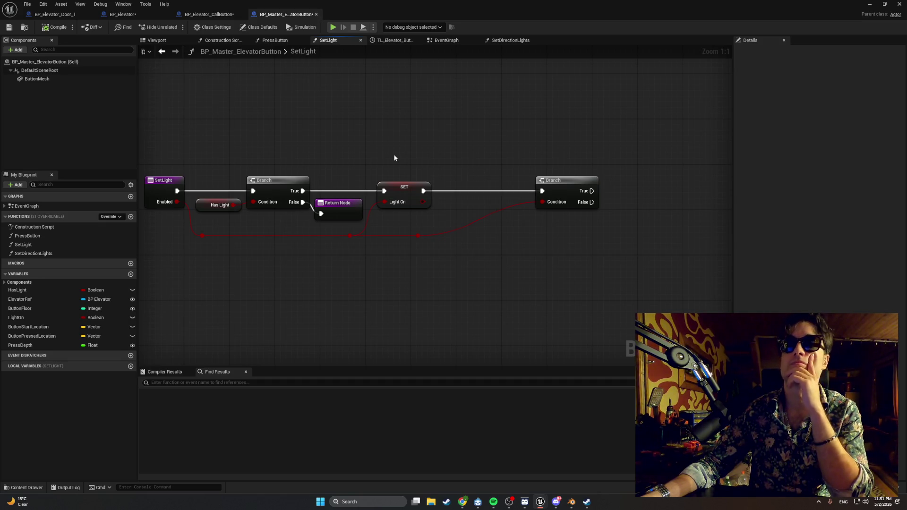
drag(394, 157, 421, 159)
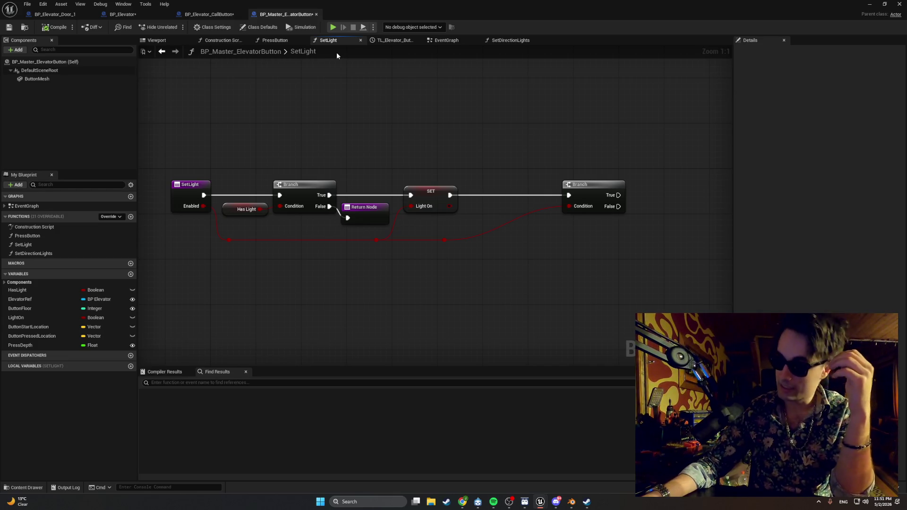
click(506, 41)
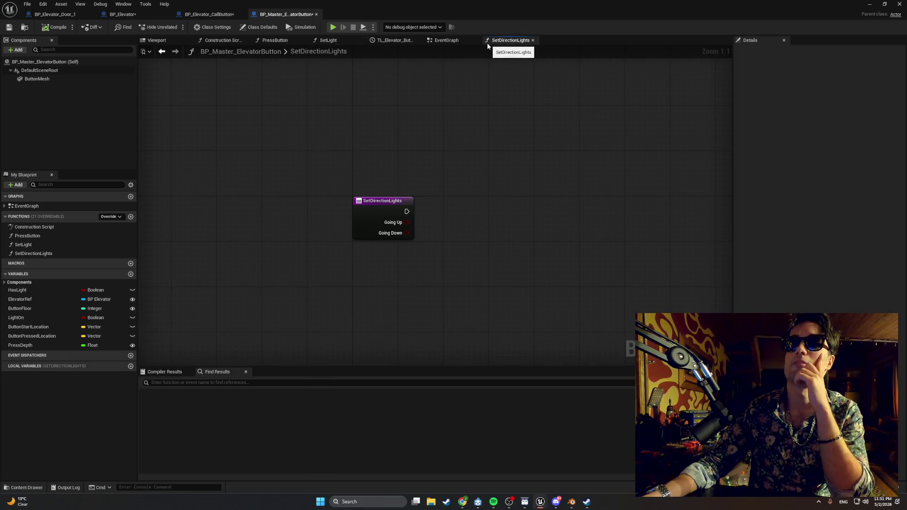
click(456, 41)
drag(388, 135, 325, 131)
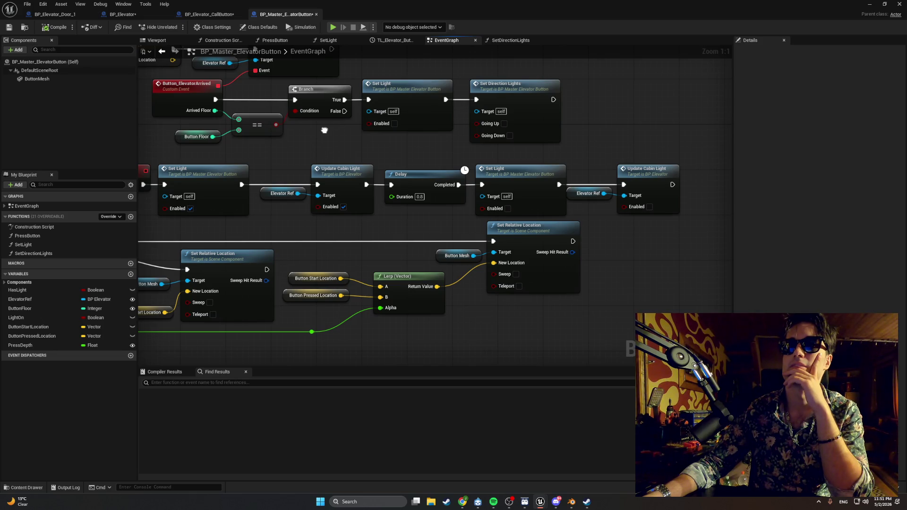
drag(324, 131, 325, 130)
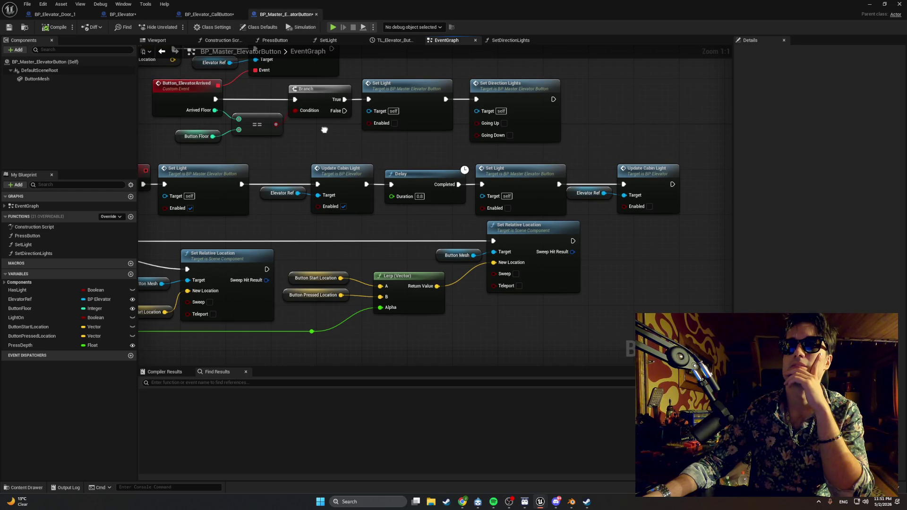
click(202, 169)
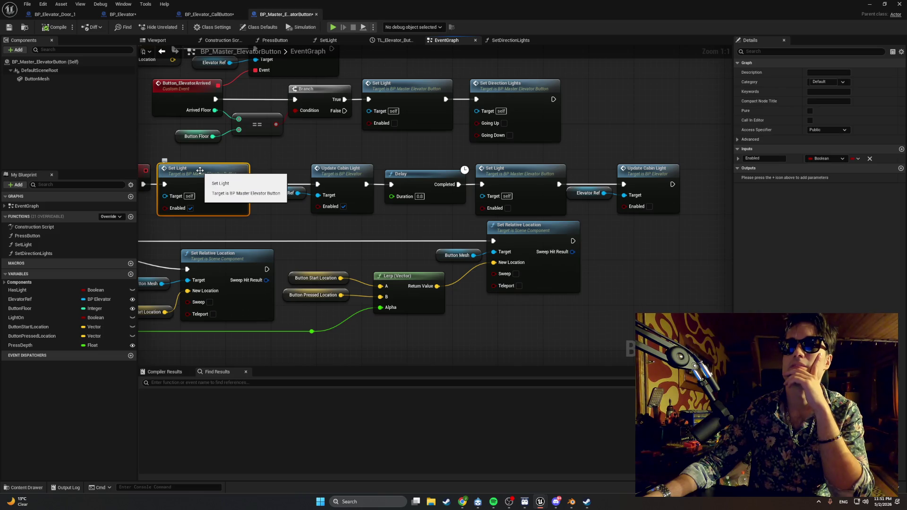
double_click(281, 166)
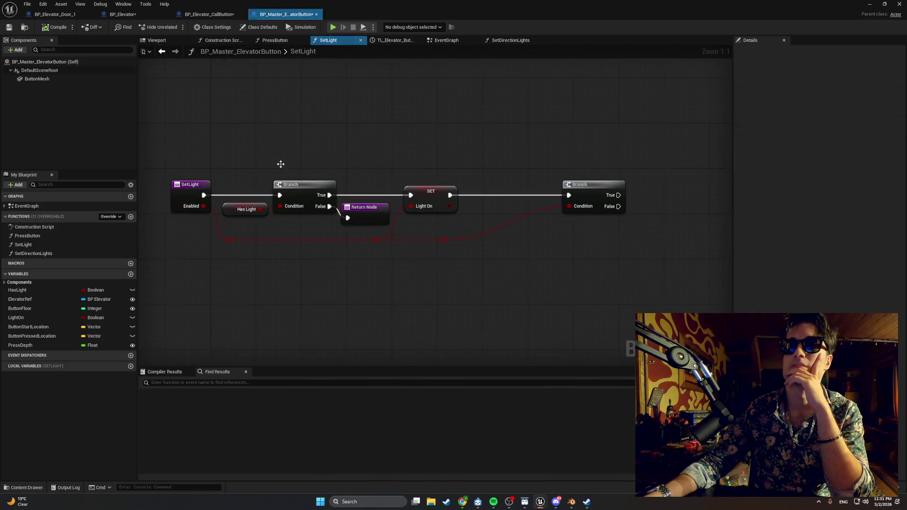
click(429, 186)
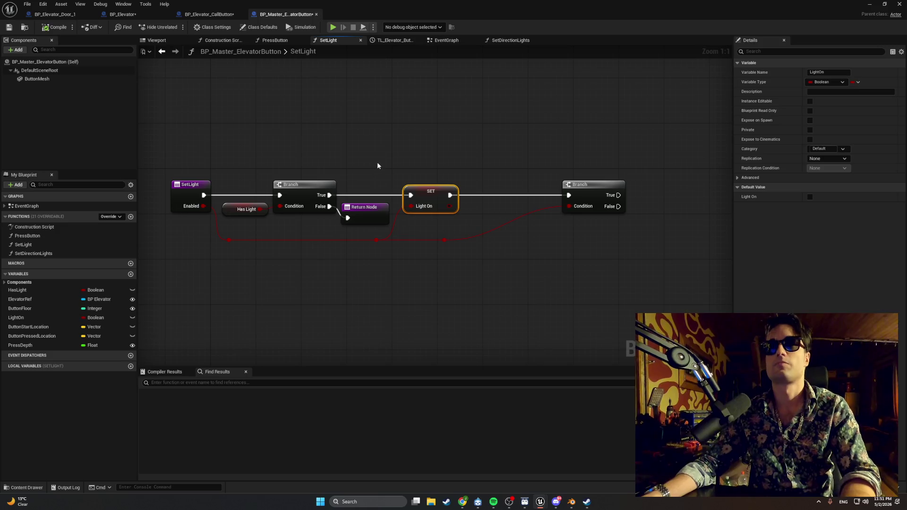
key(super+shift+s)
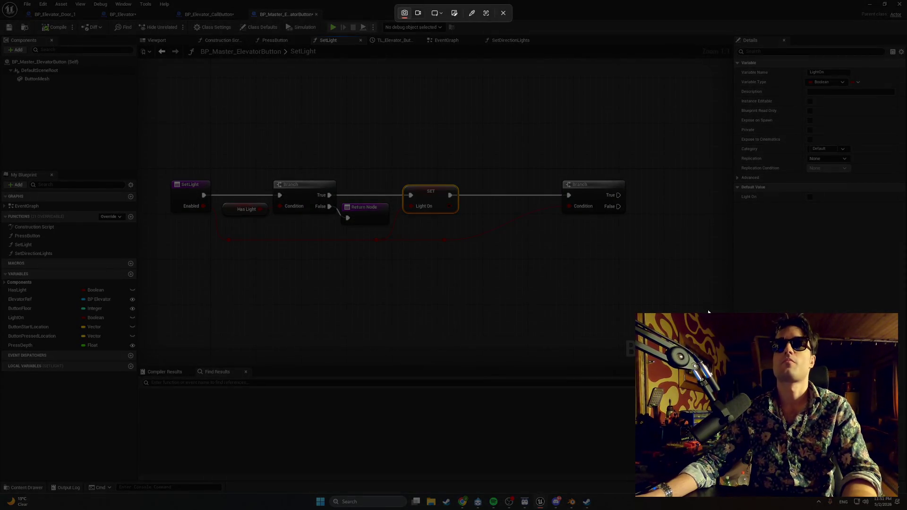
drag(711, 312, 155, 101)
key(alt+Tab)
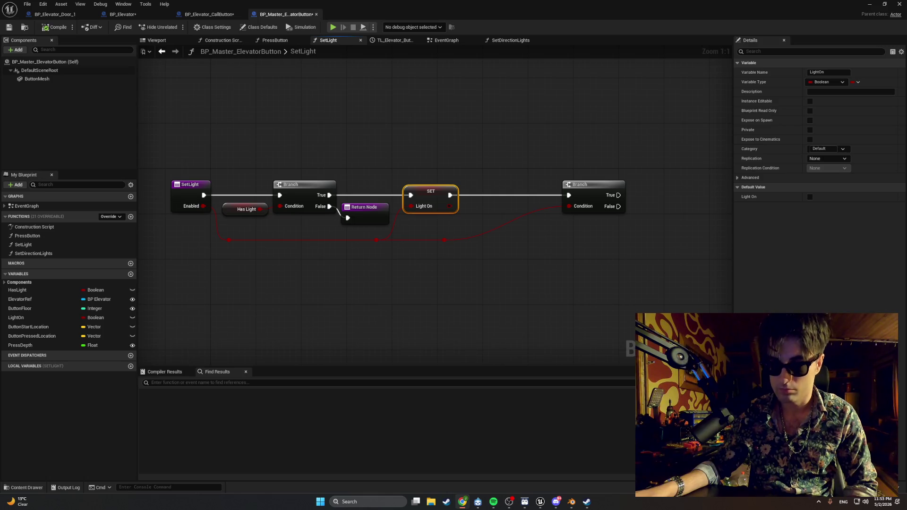
Delete the trailing second Branch so SetLight ends after SET Light On on True
mouse_move(594, 165)
mouse_down()
mouse_move(439, 282)
mouse_move(455, 286)
mouse_up()
key(Delete)
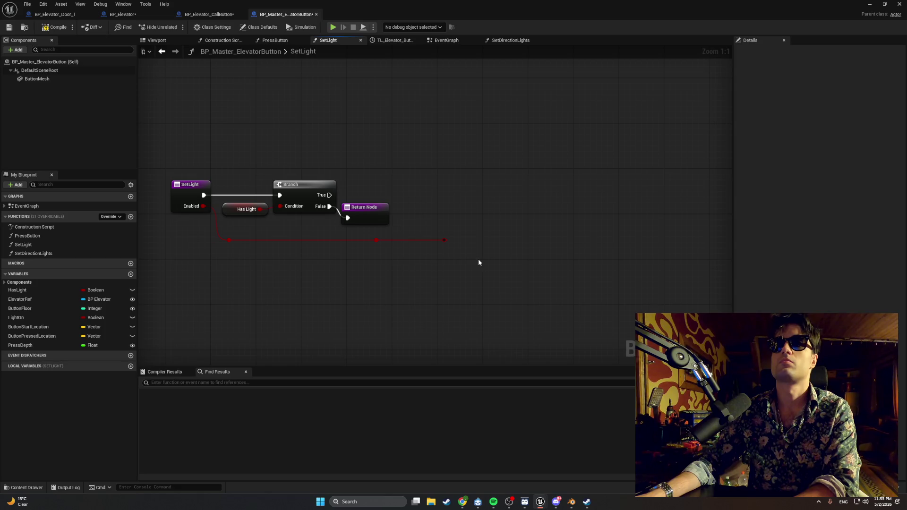
key(ctrl+z)
click(569, 189)
key(Delete)
right_click(444, 239)
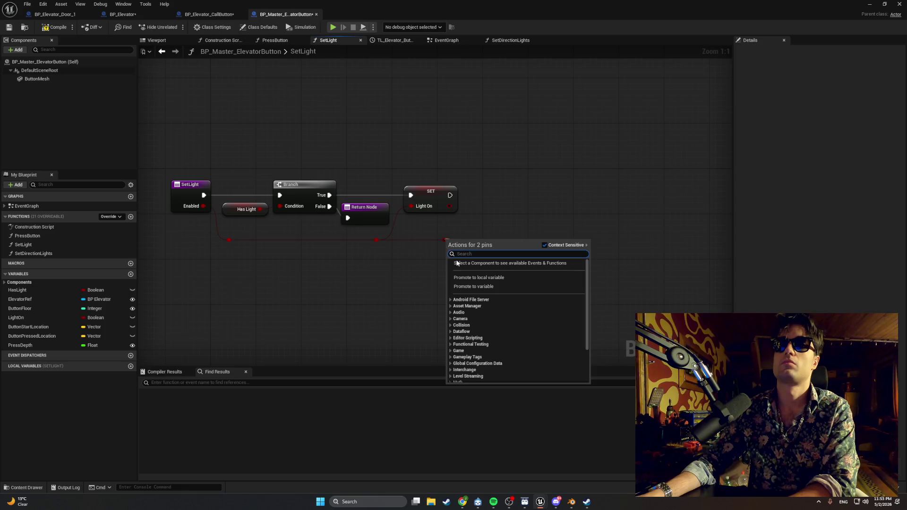
key(Escape)
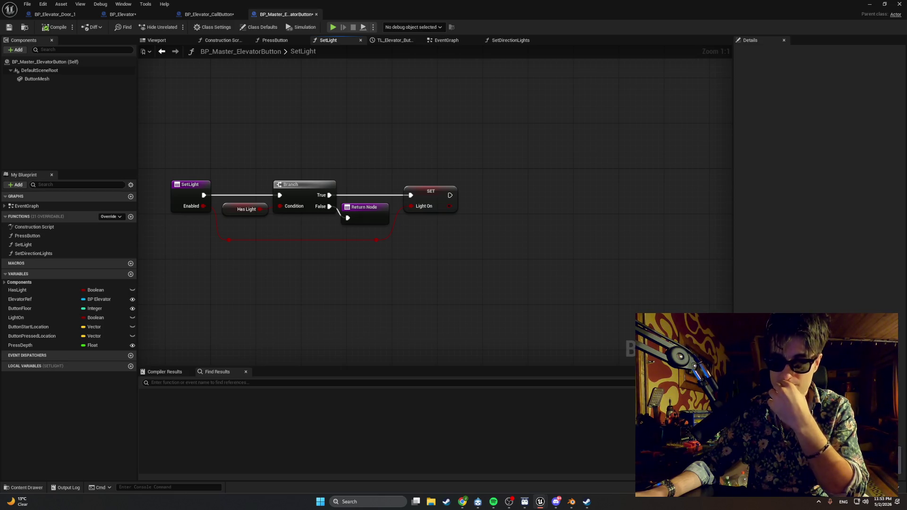
click(265, 41)
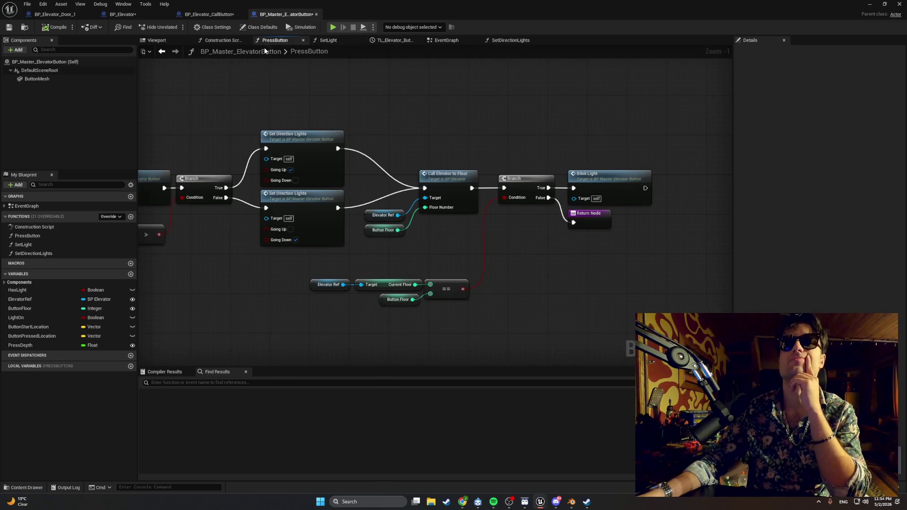
Pan across the PressButton graph to review it, then minimize the Blueprint editor to reach the running play session
drag(321, 121, 375, 118)
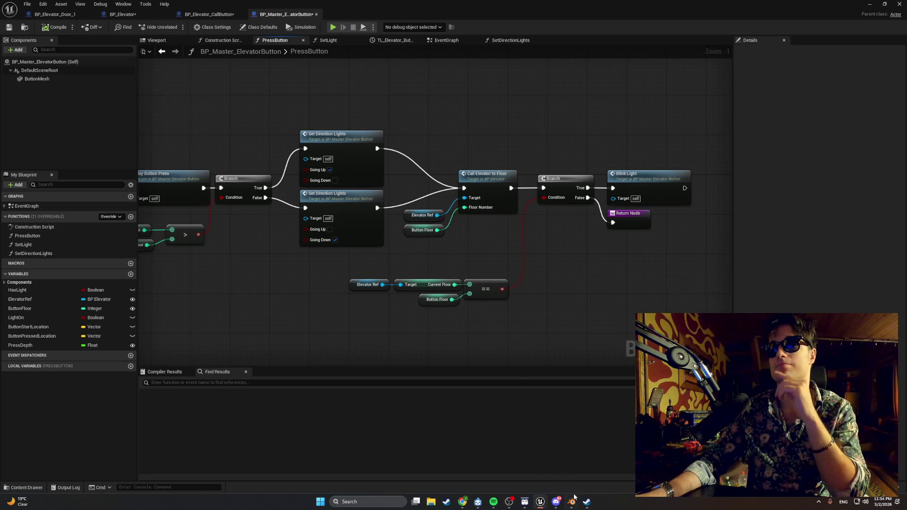
mouse_move(574, 500)
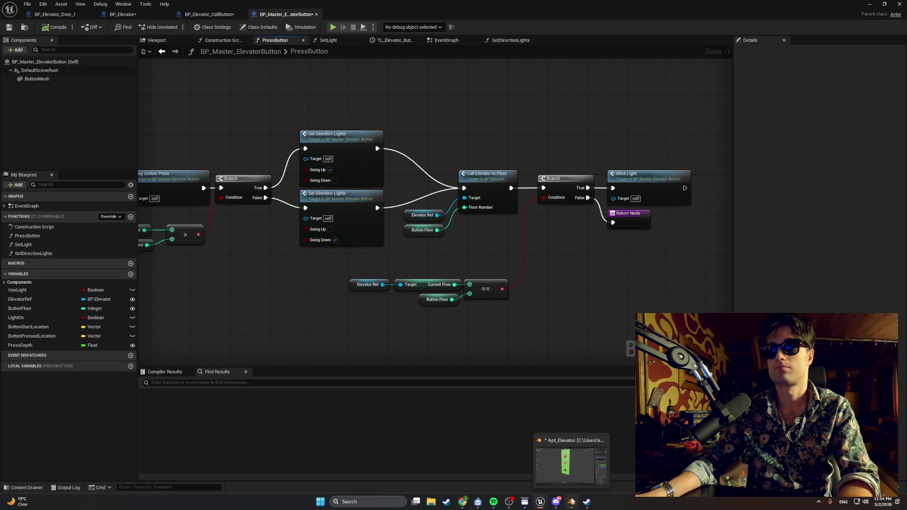
mouse_move(540, 502)
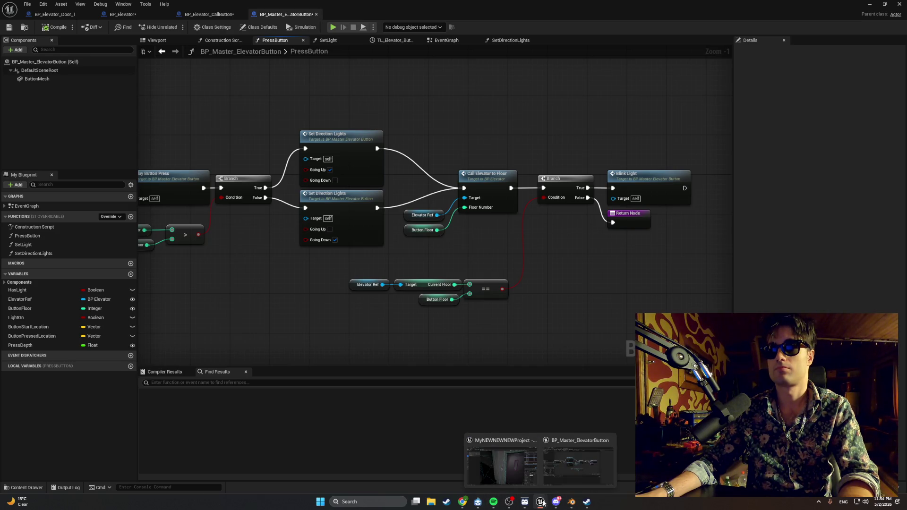
click(562, 483)
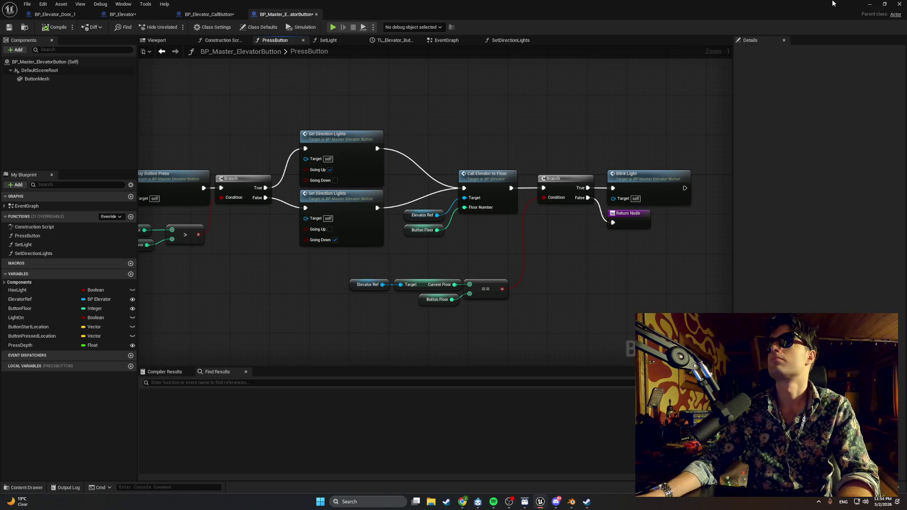
click(868, 4)
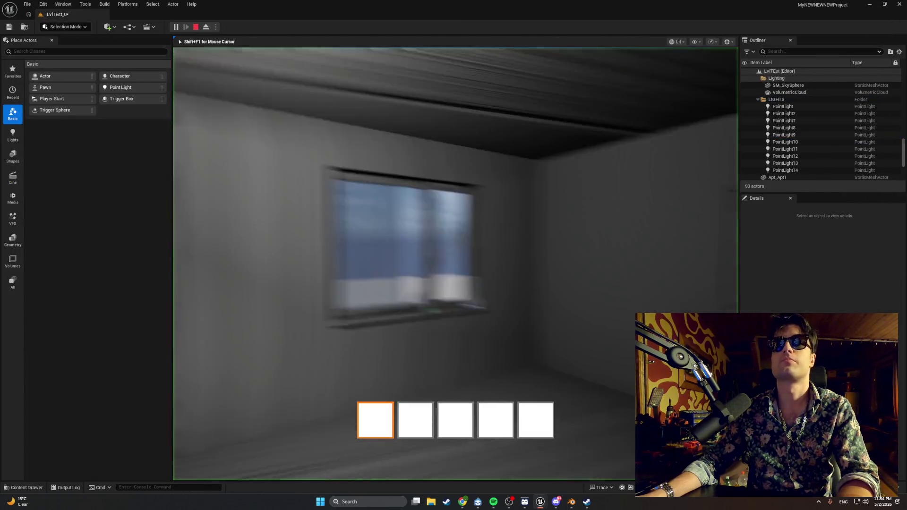
Walk to the elevator, use the call button with E to light the panel red and open the door, then exit play
key(w)
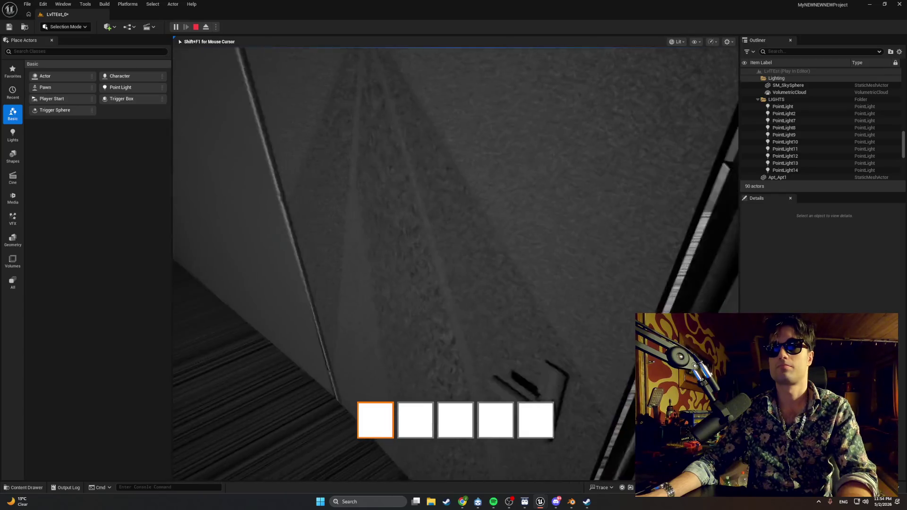
key(w)
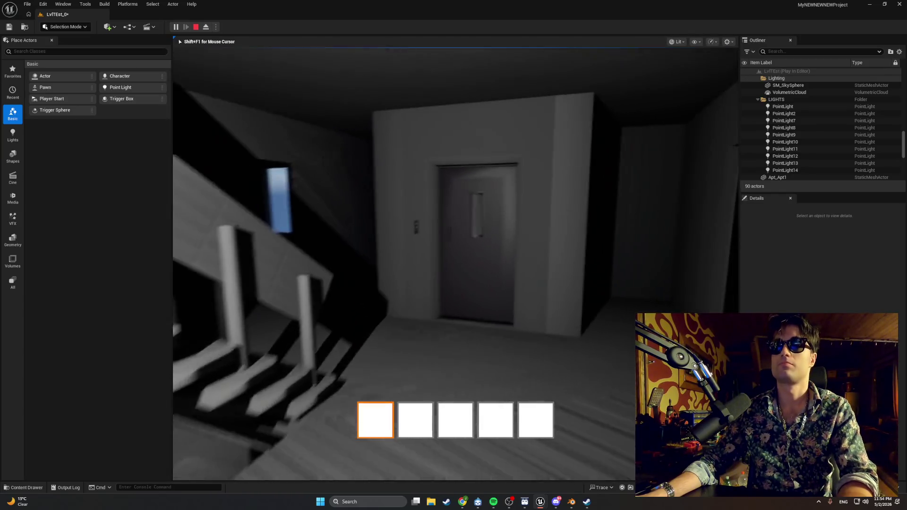
key(w)
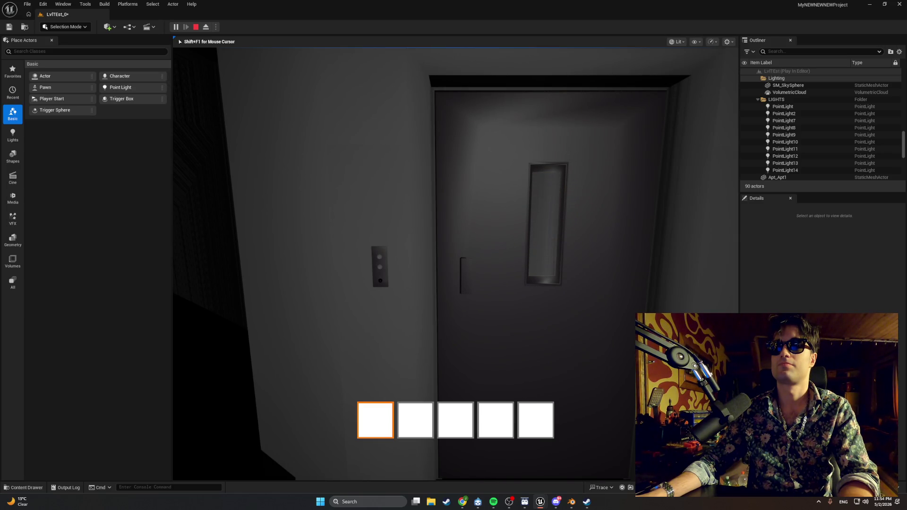
key(w)
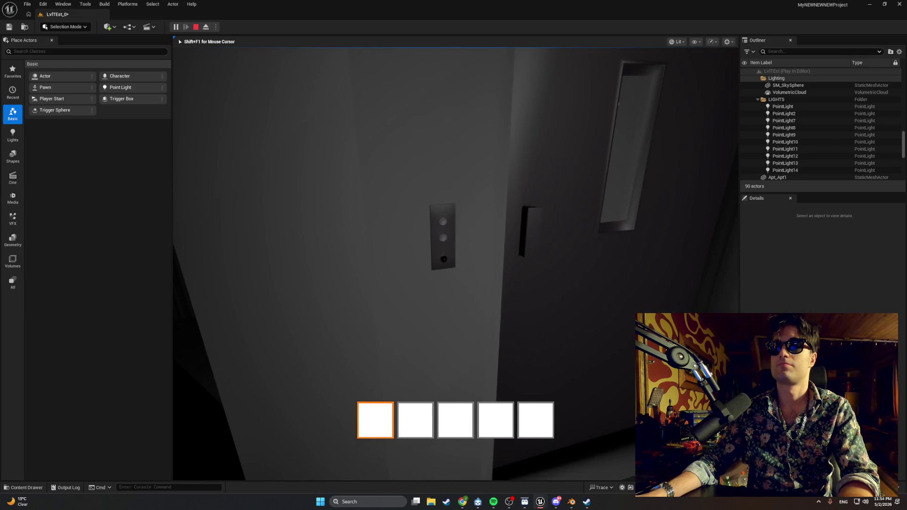
key(e)
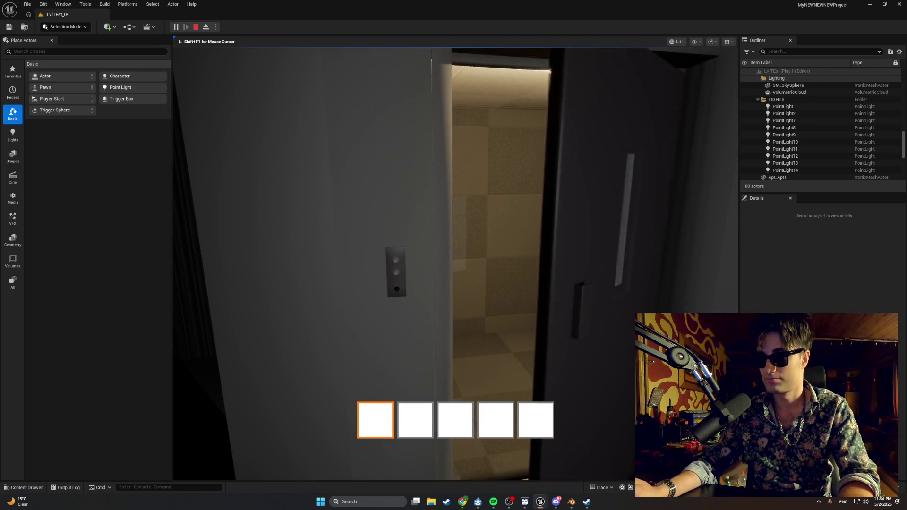
key(w)
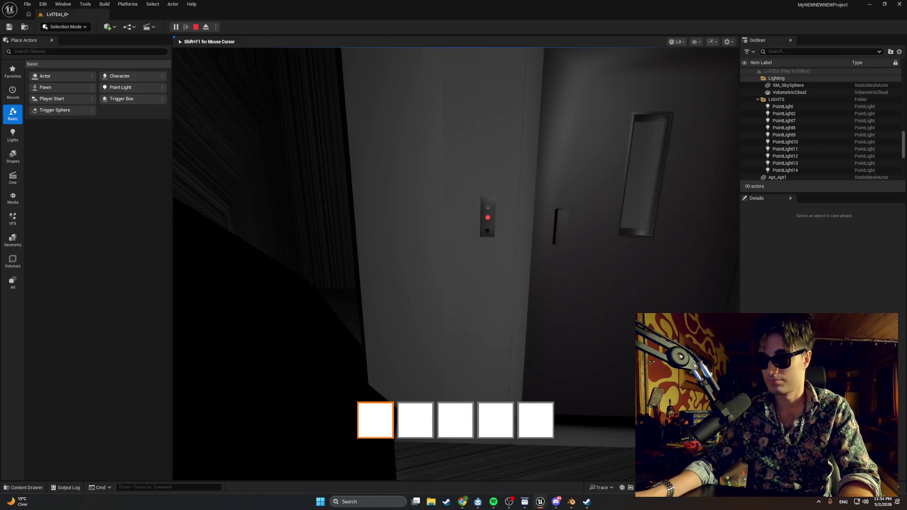
key(Escape)
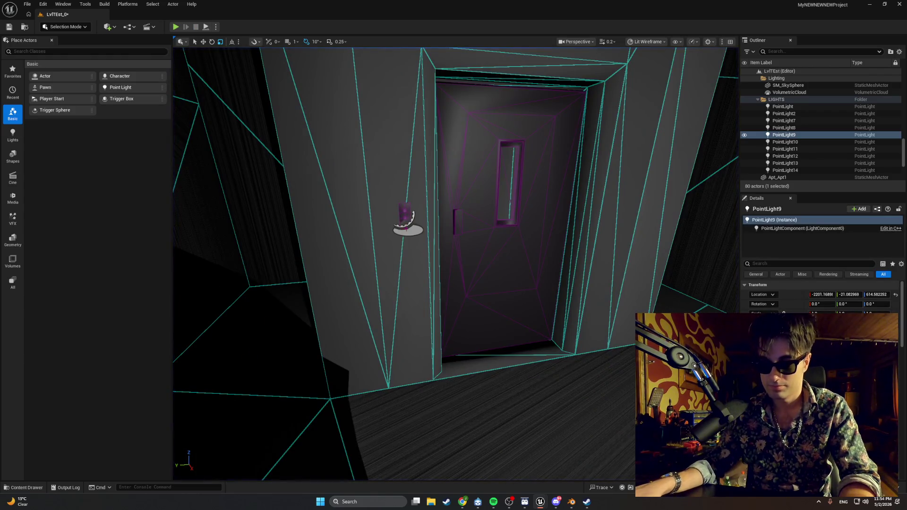
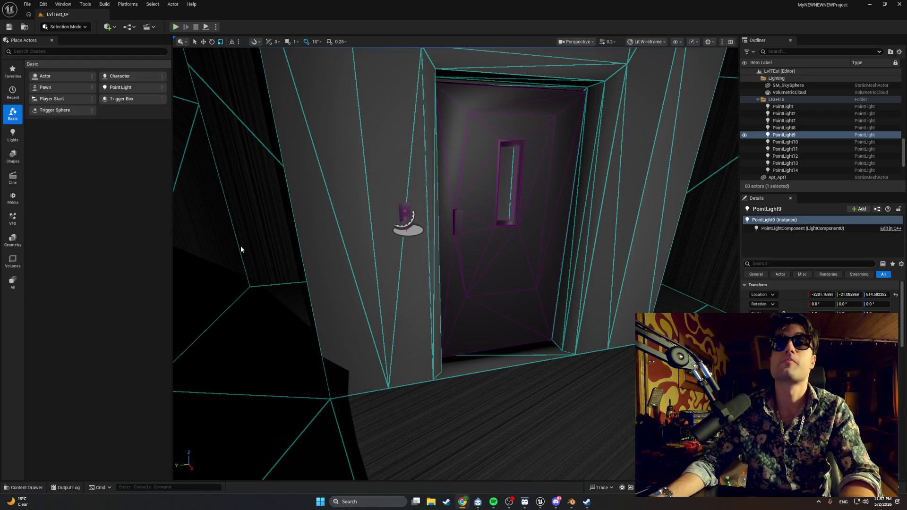
Bring the Blueprint editor with the PressButton graph in front of the level viewport from the taskbar
mouse_move(540, 502)
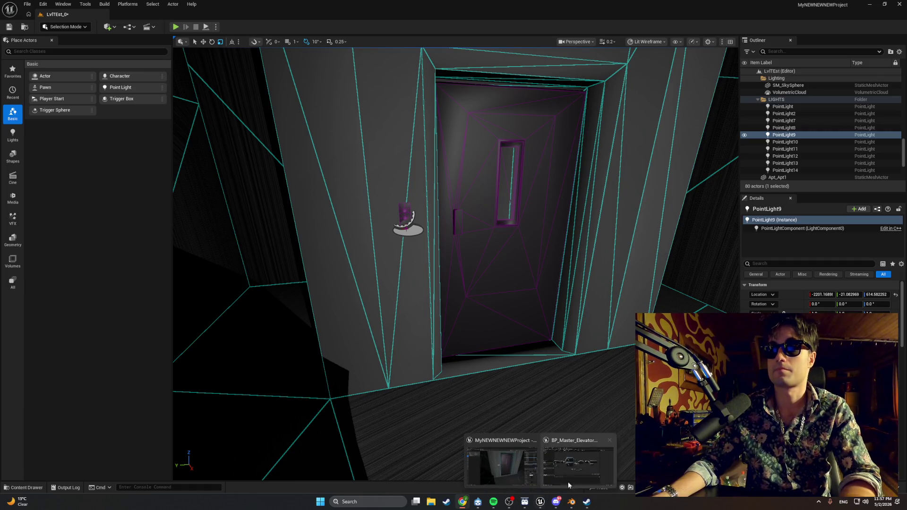
click(549, 448)
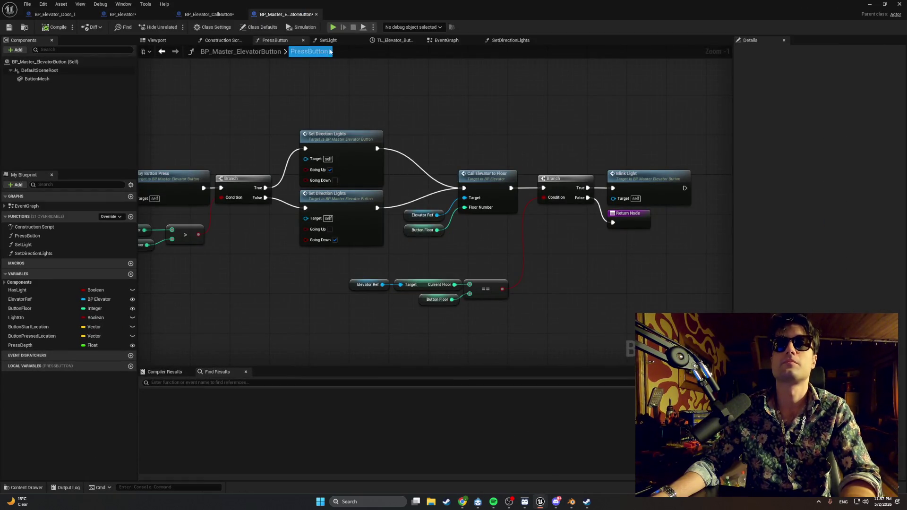
click(121, 15)
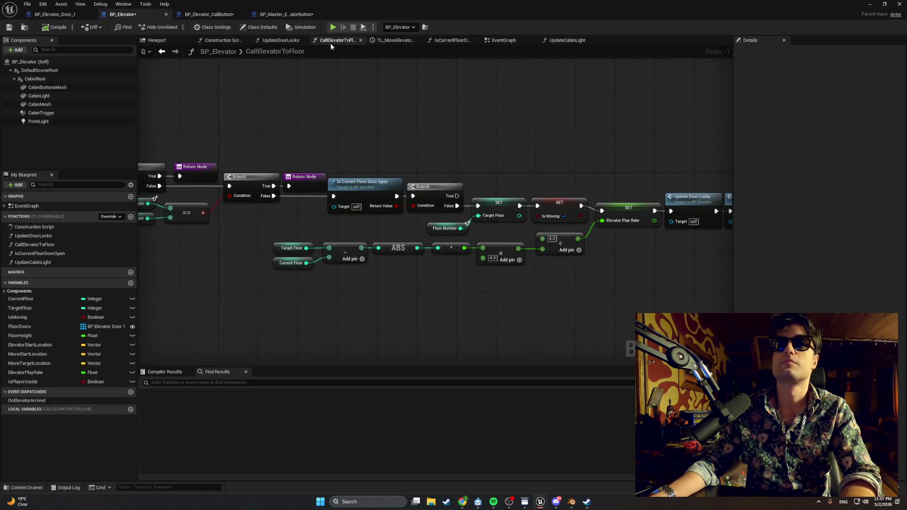
click(206, 15)
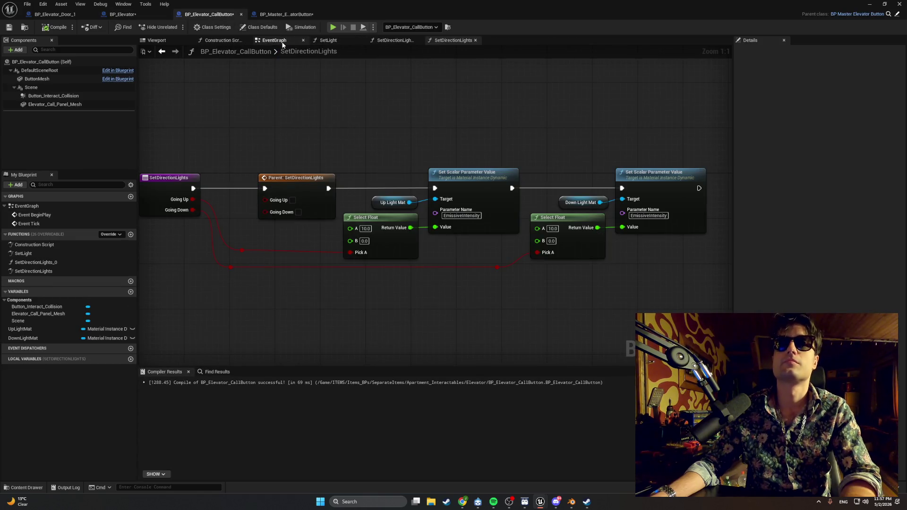
click(267, 41)
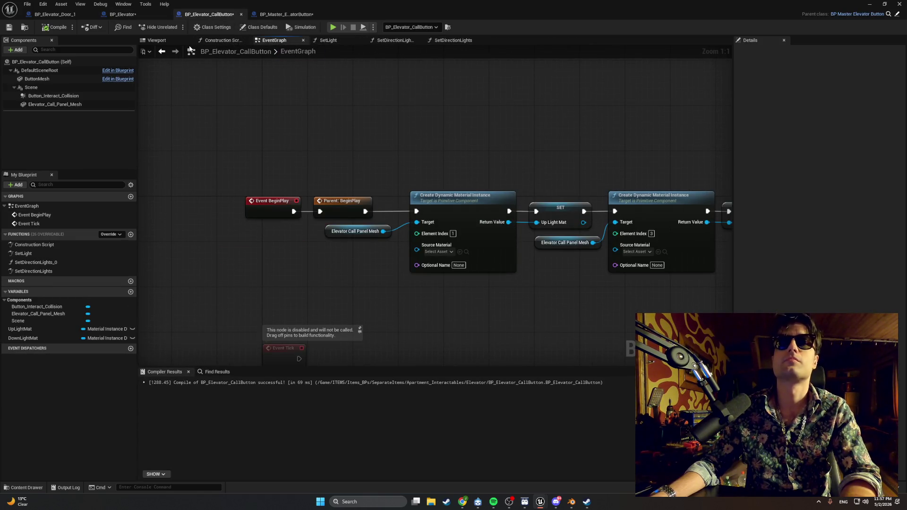
click(53, 15)
click(208, 14)
click(285, 12)
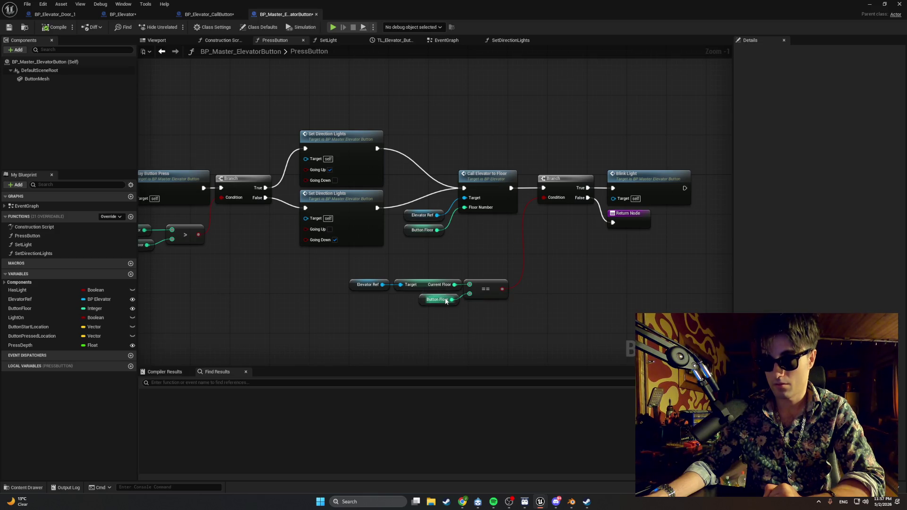
Jump to the Blink Light event, follow its chain, and open the Set Light node's function
double_click(647, 173)
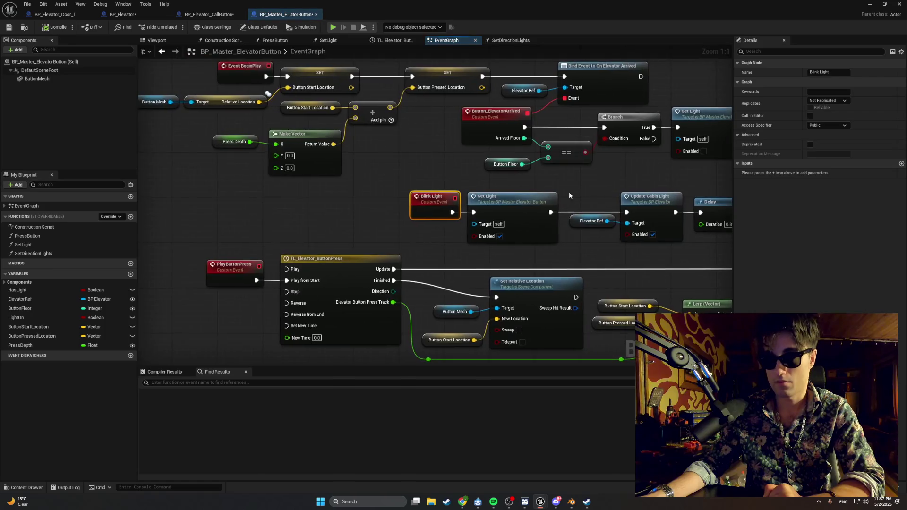
drag(437, 176, 339, 191)
click(378, 197)
click(363, 186)
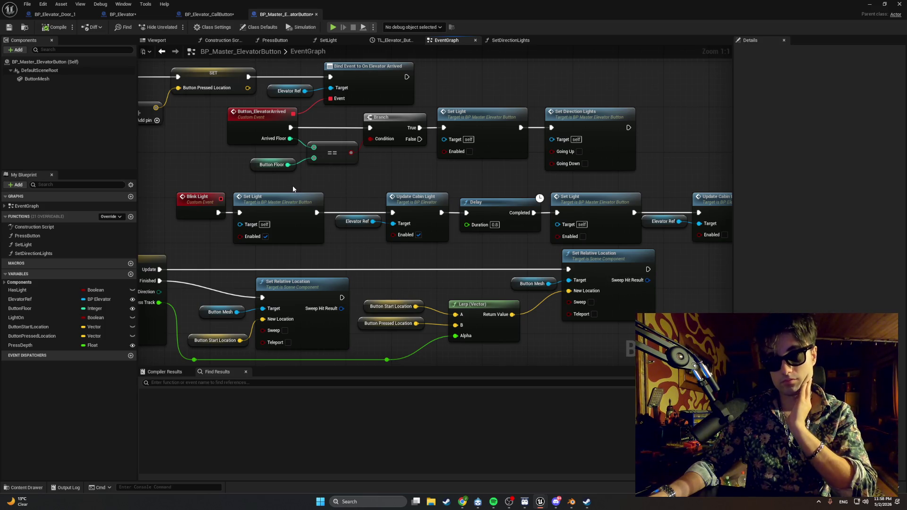
drag(309, 193, 256, 188)
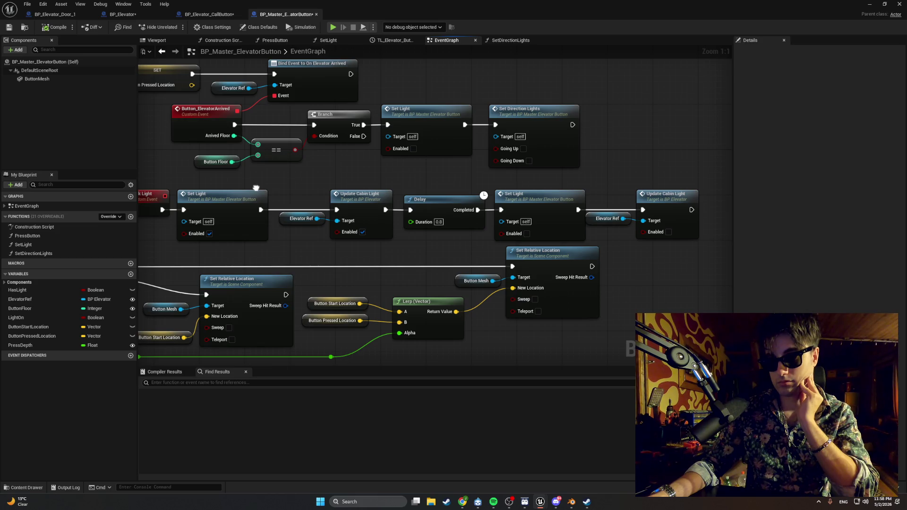
drag(256, 188, 268, 193)
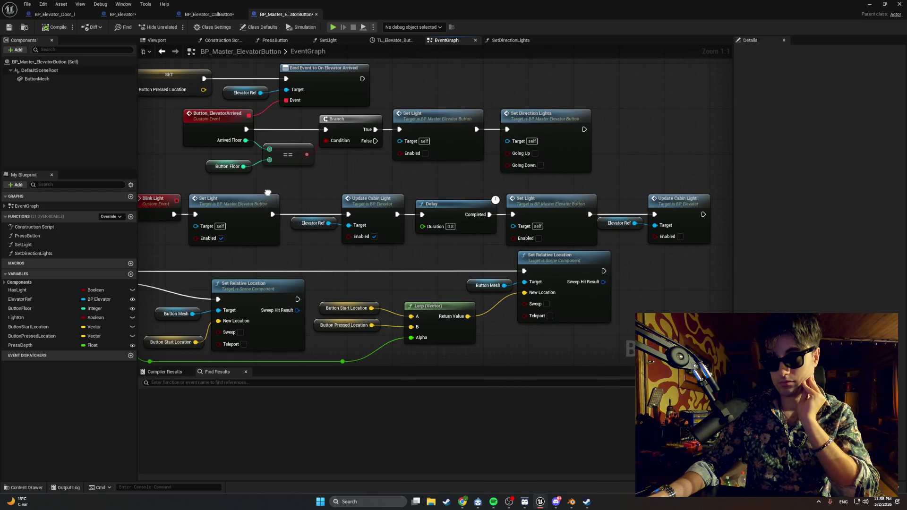
double_click(256, 196)
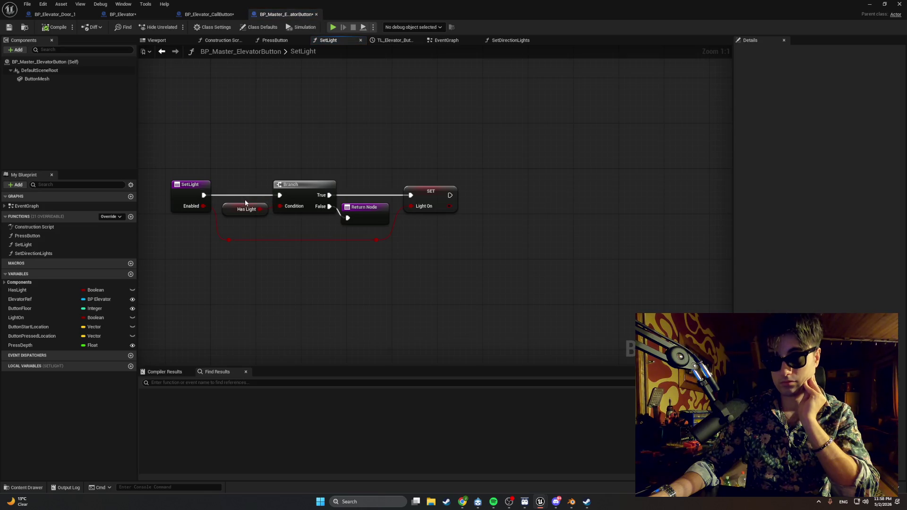
click(228, 207)
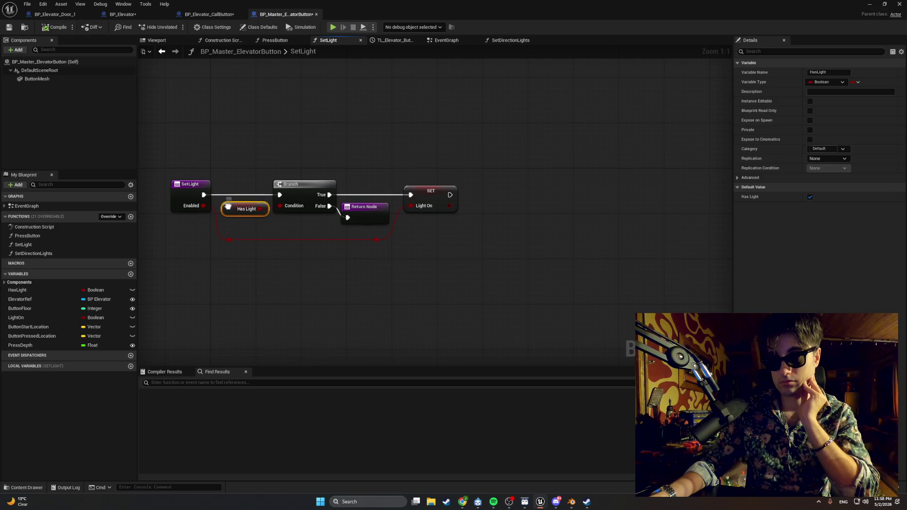
drag(227, 206, 230, 195)
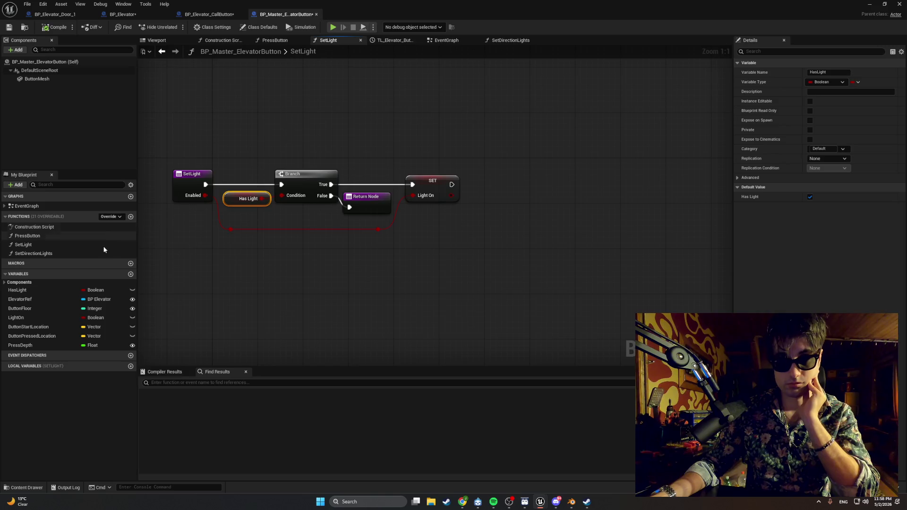
click(36, 321)
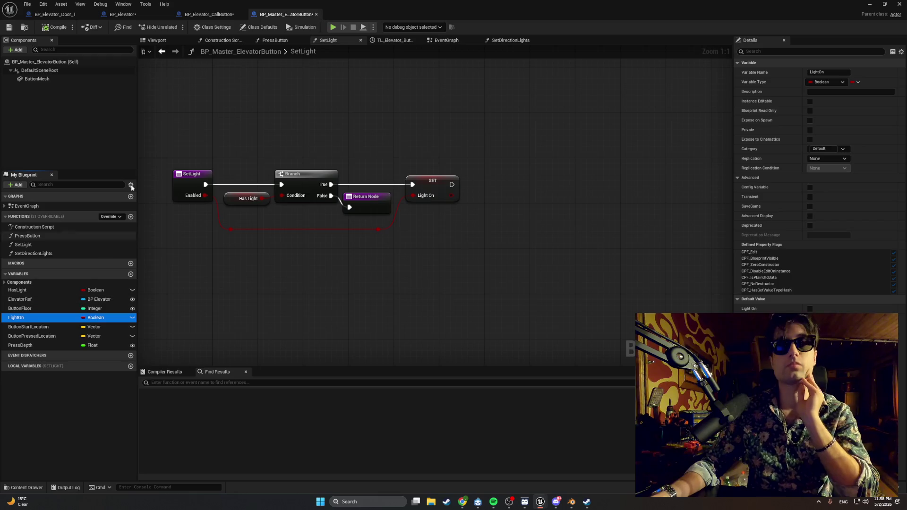
click(285, 42)
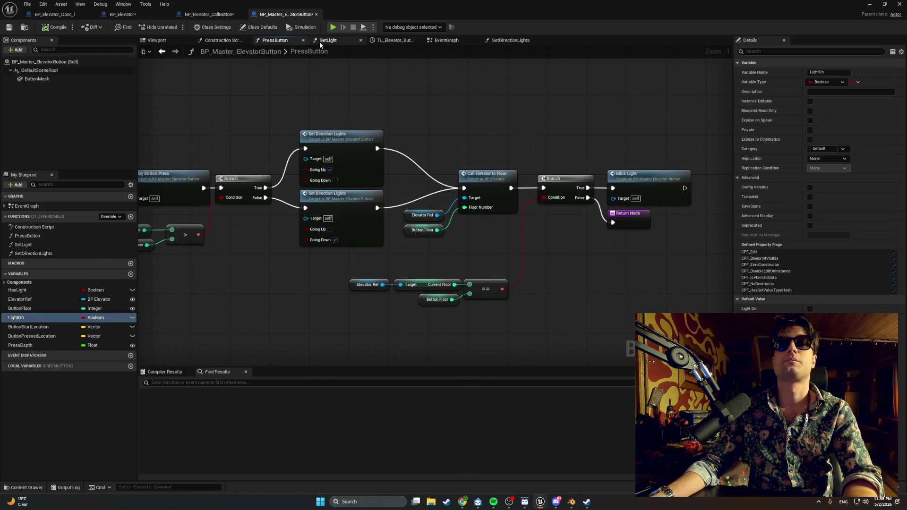
click(444, 40)
scroll(353, 173, down, 2)
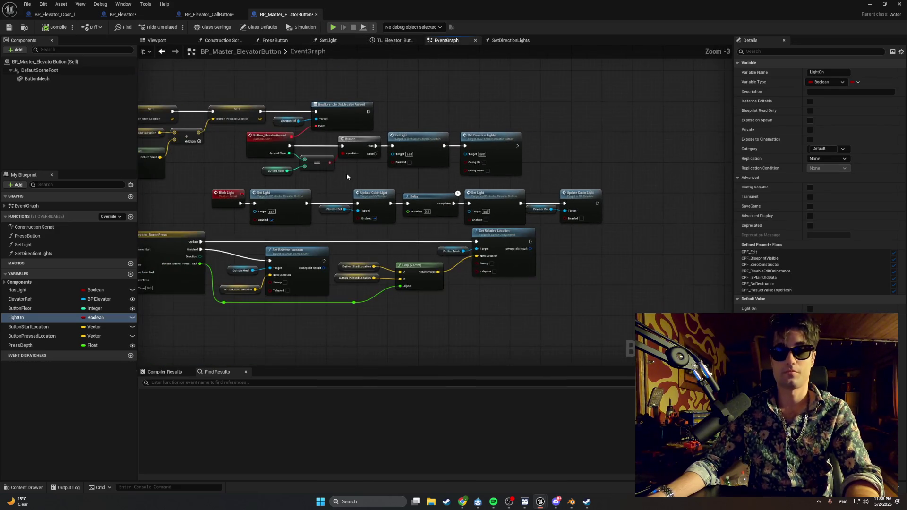
key(super+shift+s)
drag(280, 172, 631, 237)
drag(259, 242, 208, 242)
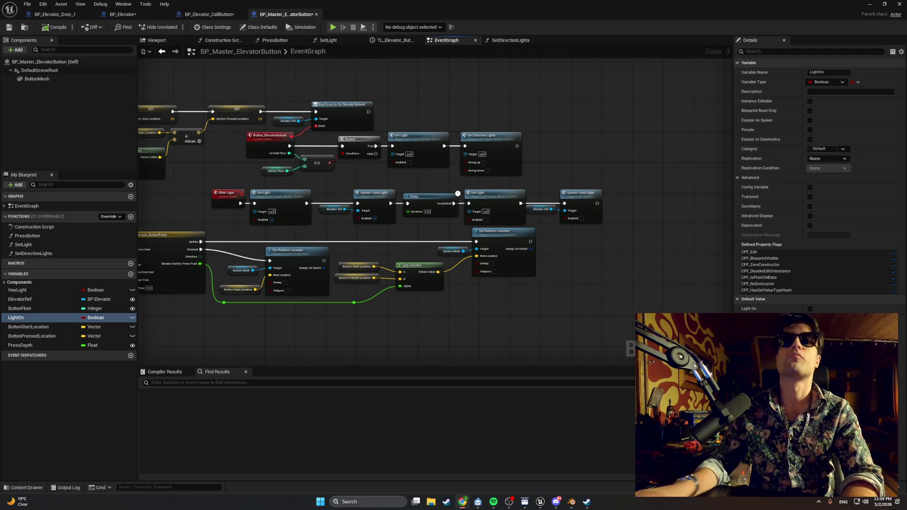
click(337, 42)
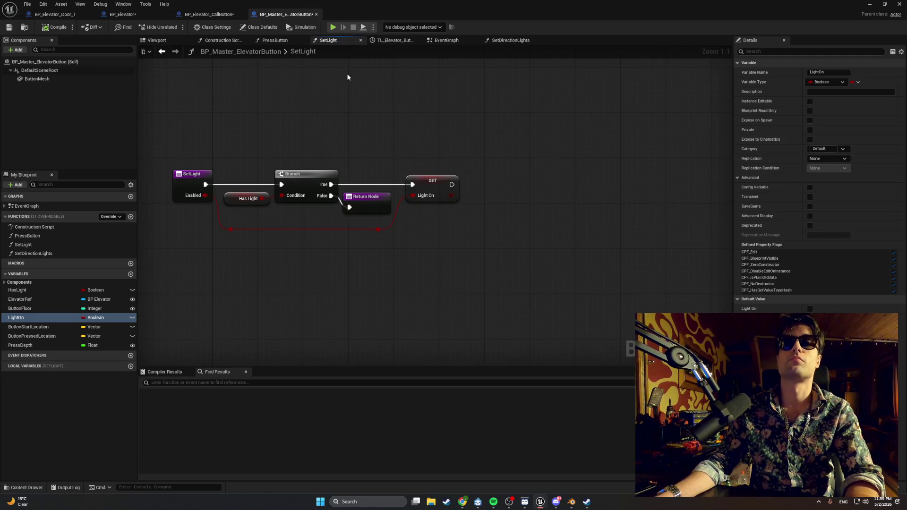
key(Print)
drag(490, 261, 181, 44)
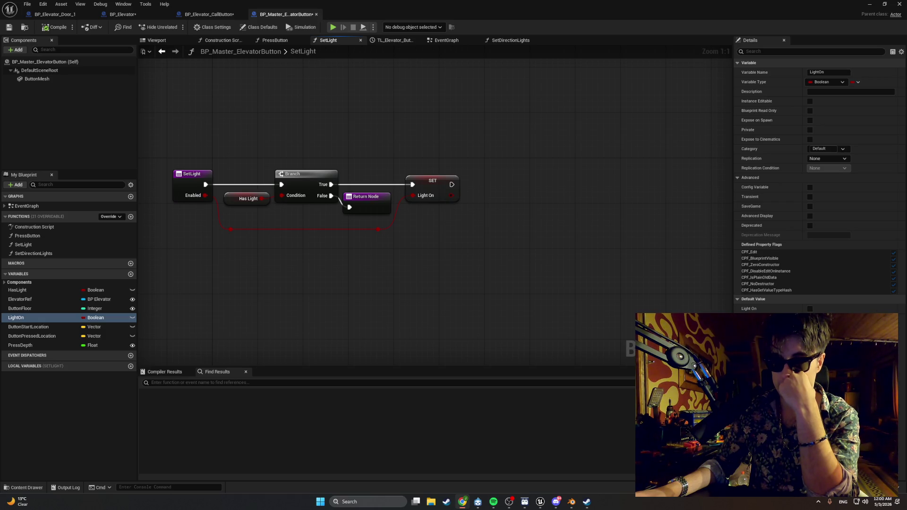
Go through the PressButton and Construction Script graphs to the EventGraph's Blink Light chain
click(274, 41)
click(233, 41)
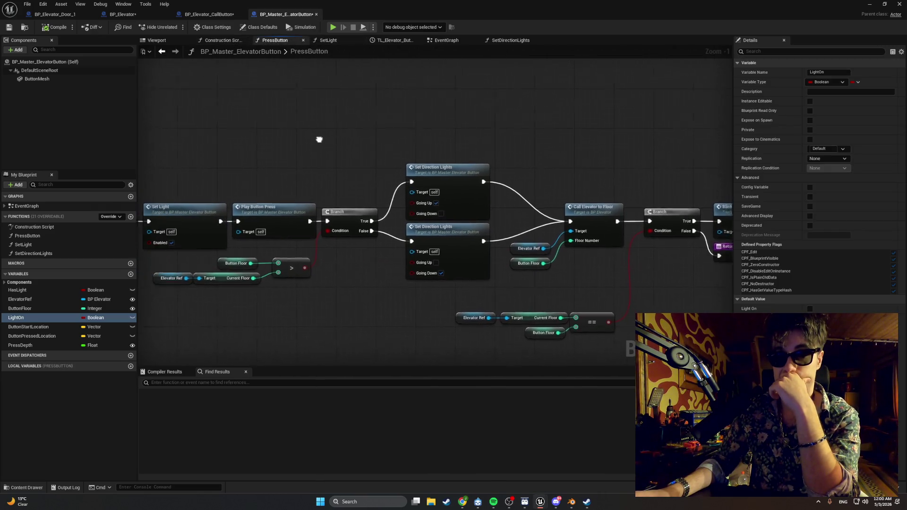
click(444, 41)
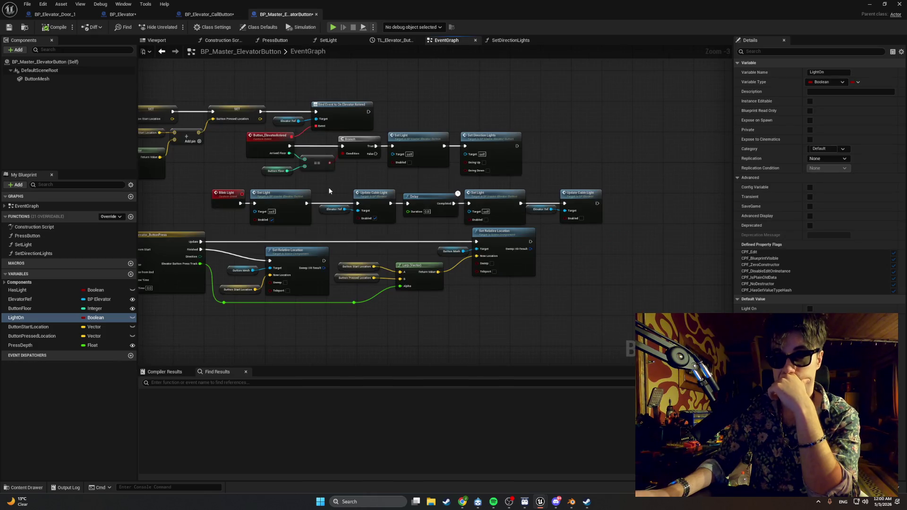
scroll(327, 188, up, 3)
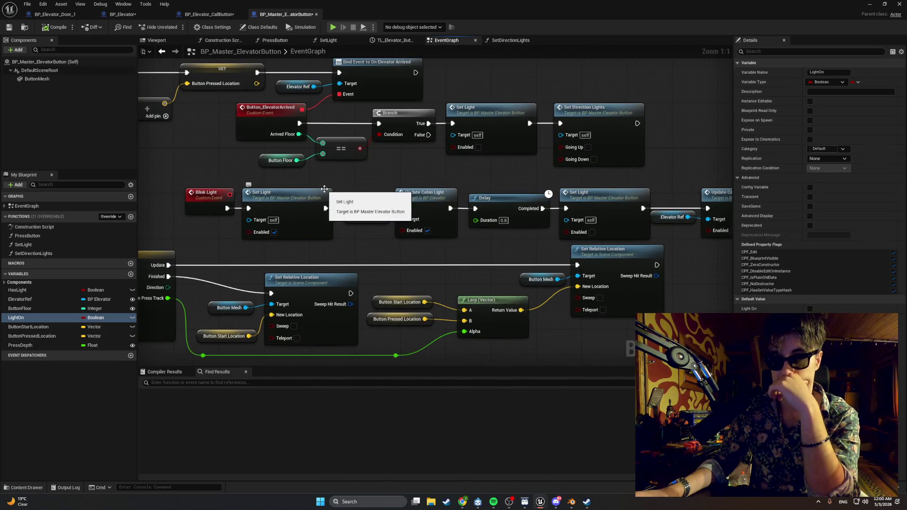
drag(324, 189, 281, 195)
Marquee-select Update Cabin Light, Delay and Set Light and move them to the right
mouse_move(688, 179)
mouse_down()
mouse_move(398, 244)
mouse_move(285, 233)
mouse_up()
drag(353, 192, 488, 196)
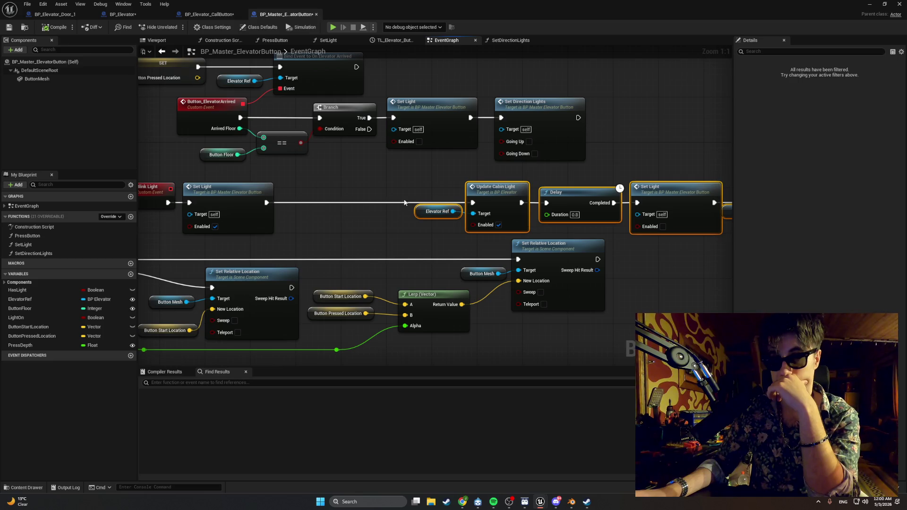
click(339, 209)
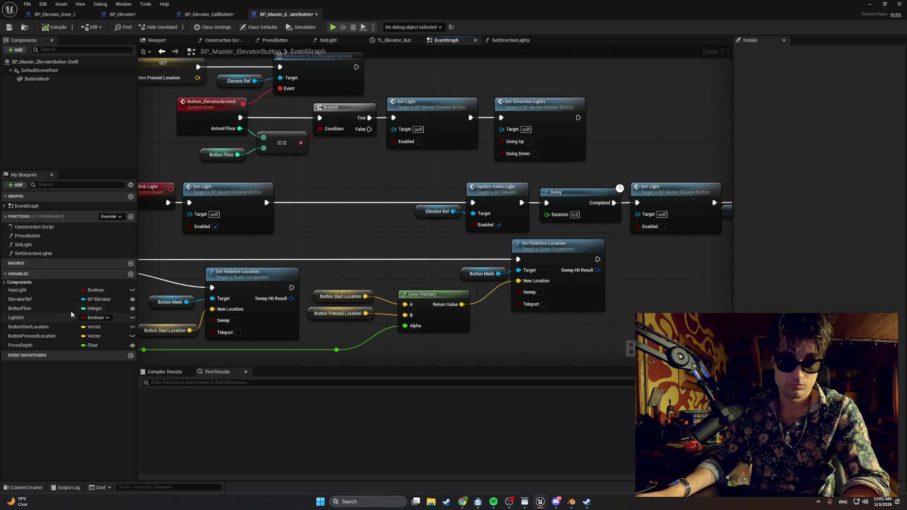
Place a Set Direction Lights node after the first Set Light and line it up
drag(266, 203, 301, 203)
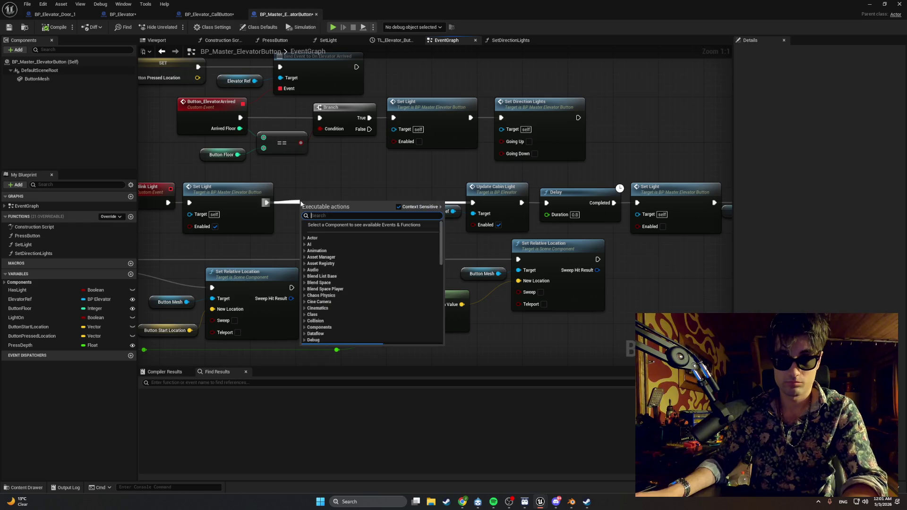
text(set dire)
key(Return)
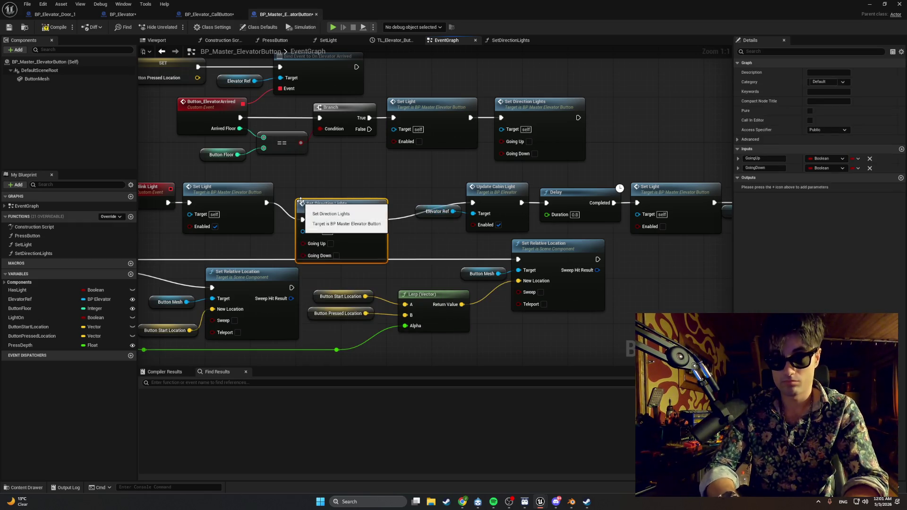
drag(319, 210, 308, 192)
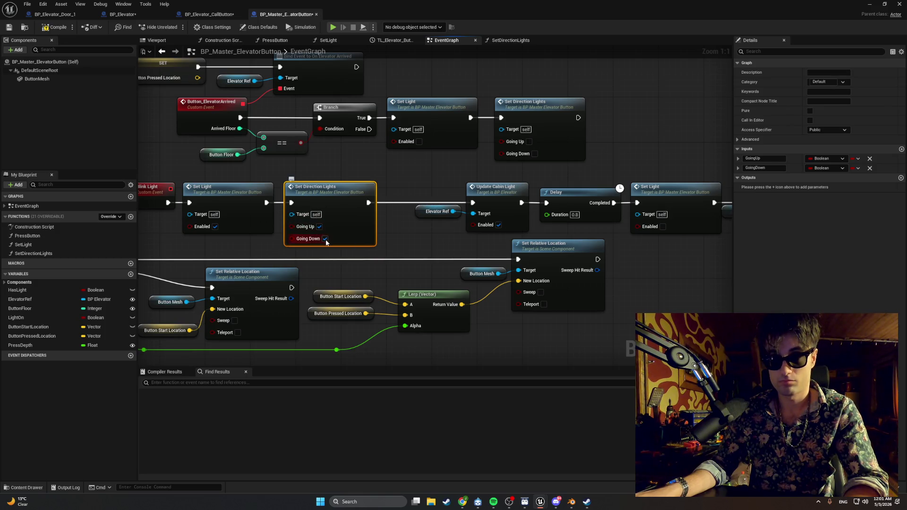
Move Update Cabin Light and its Elevator Ref further right to make room
drag(405, 178, 199, 181)
drag(334, 246, 464, 239)
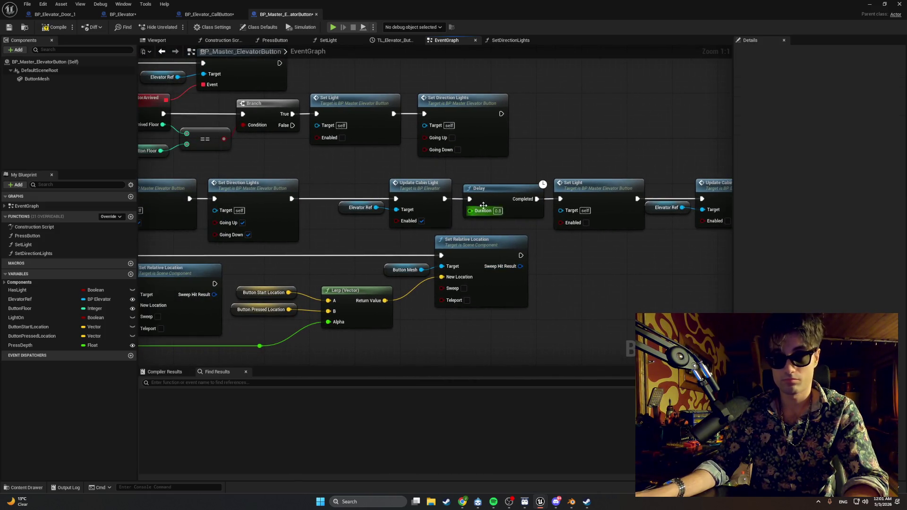
drag(473, 208, 370, 206)
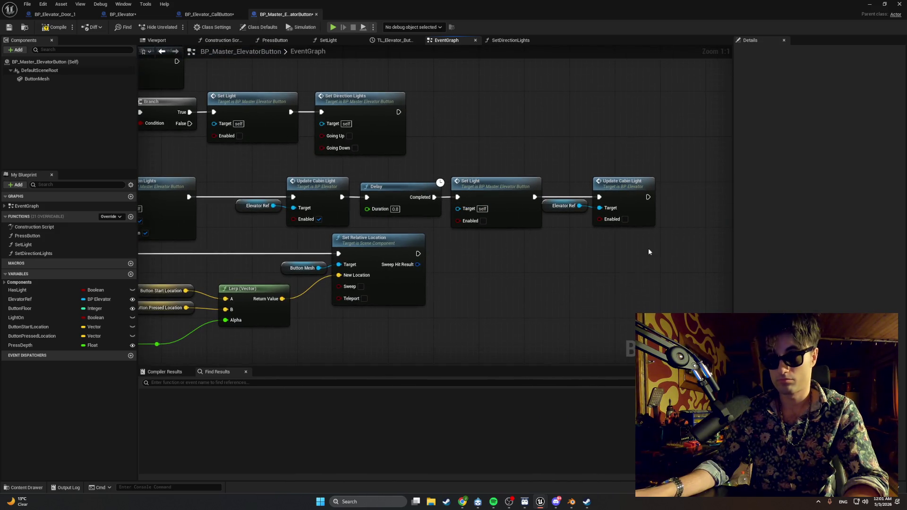
drag(649, 252, 543, 163)
drag(619, 182, 715, 182)
drag(564, 163, 501, 165)
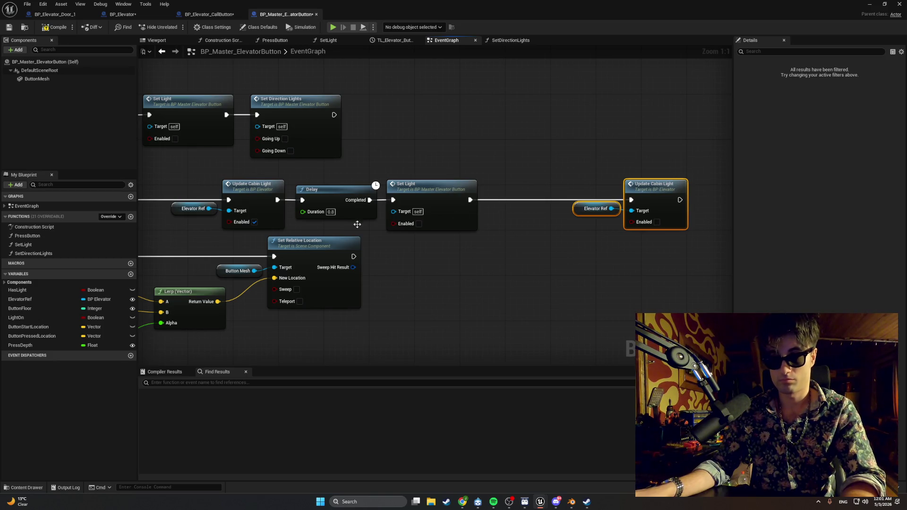
drag(357, 224, 376, 223)
click(292, 178)
drag(291, 178, 278, 174)
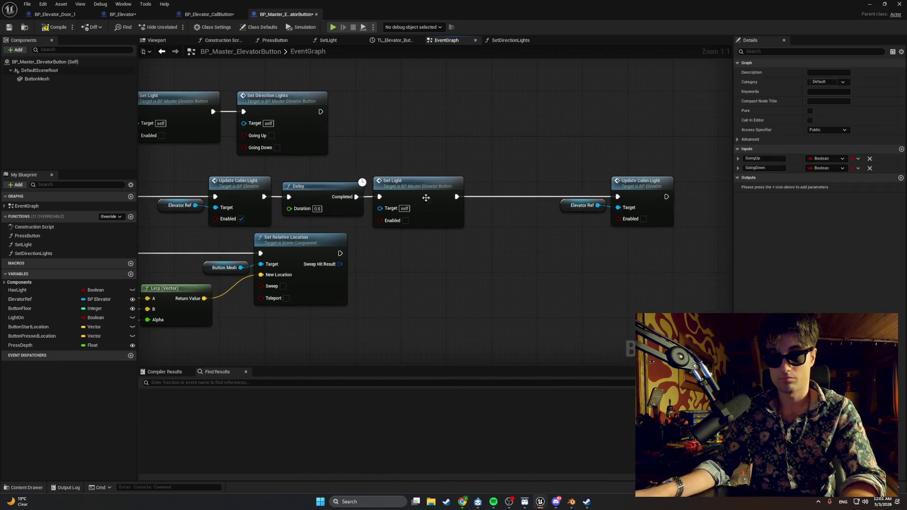
Paste a second Set Direction Lights before Update Cabin Light, wire it in, and compile
key(ctrl+v)
mouse_move(515, 199)
mouse_down()
mouse_move(485, 181)
mouse_move(482, 196)
mouse_up()
mouse_move(557, 200)
mouse_down()
mouse_move(540, 200)
mouse_move(618, 197)
mouse_up()
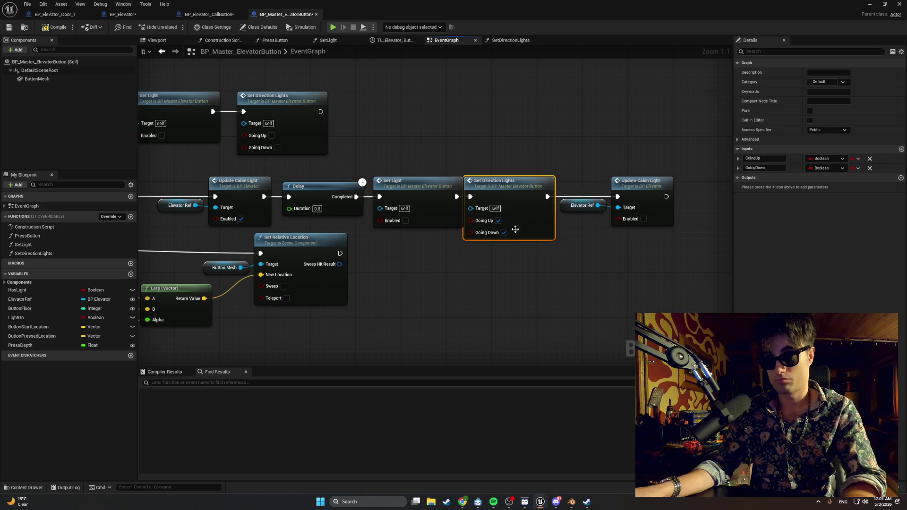
click(56, 30)
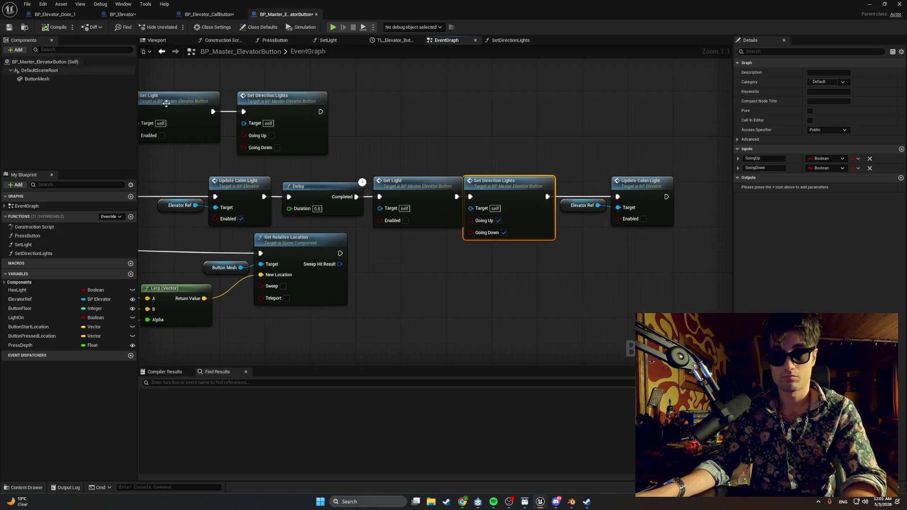
Delete both Set Light nodes and slide Set Direction Lights into the gap
click(435, 191)
key(Delete)
mouse_move(496, 181)
mouse_down()
mouse_move(410, 181)
mouse_move(357, 196)
mouse_move(383, 199)
mouse_move(255, 145)
mouse_move(293, 163)
mouse_up()
click(293, 163)
key(Delete)
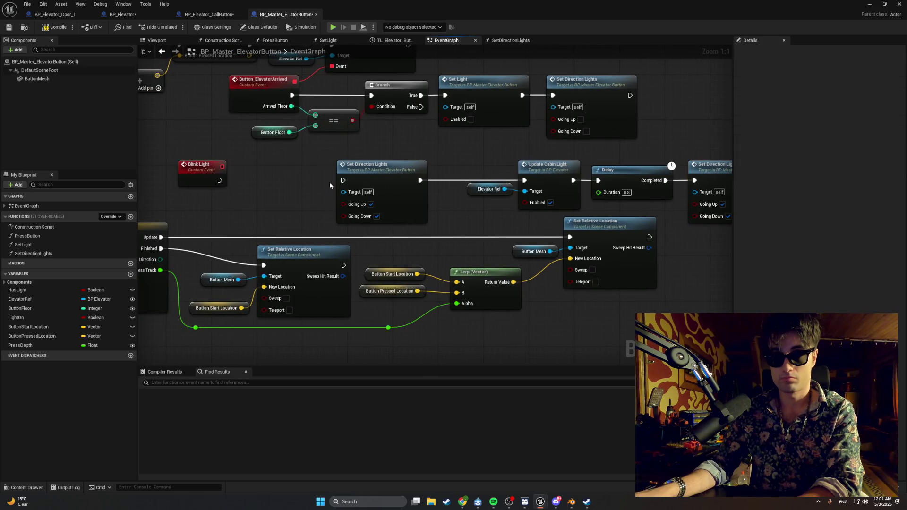
Connect Blink Light straight to Set Direction Lights and review the chain
drag(344, 180, 219, 180)
drag(334, 168, 270, 164)
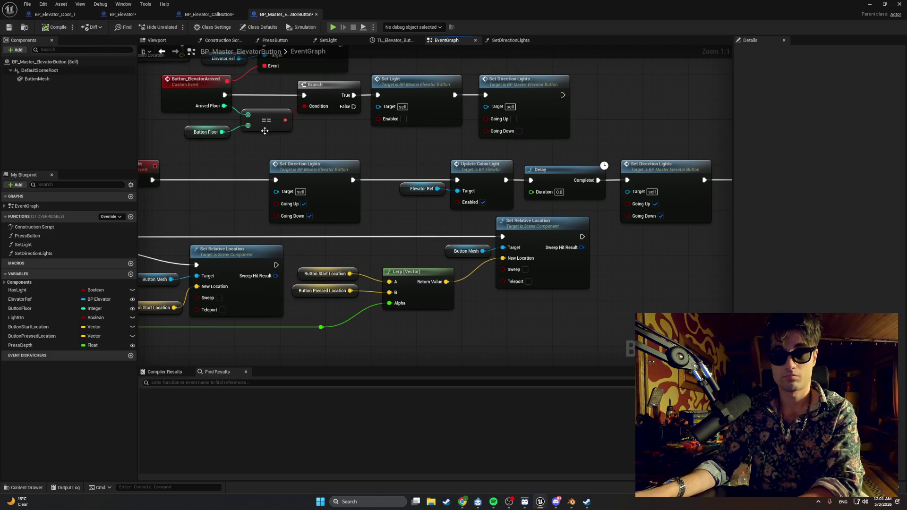
drag(265, 130, 210, 131)
drag(223, 79, 242, 79)
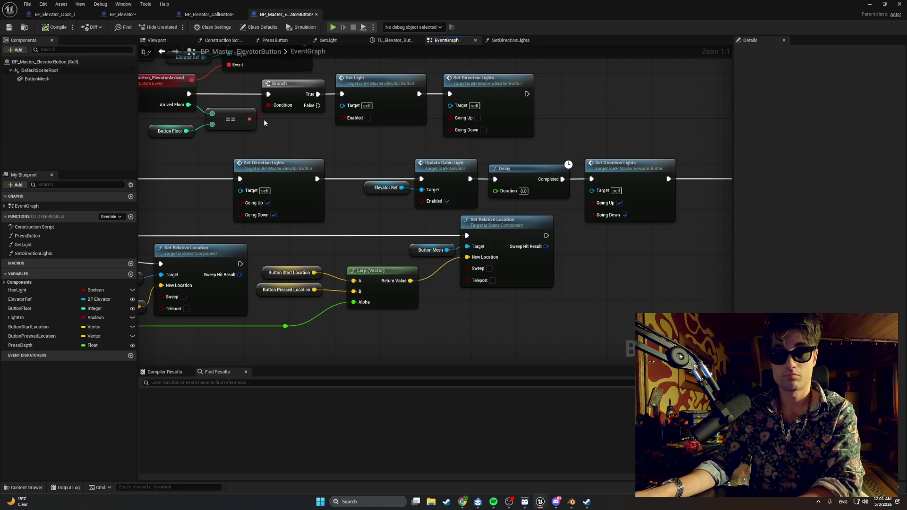
drag(264, 119, 374, 121)
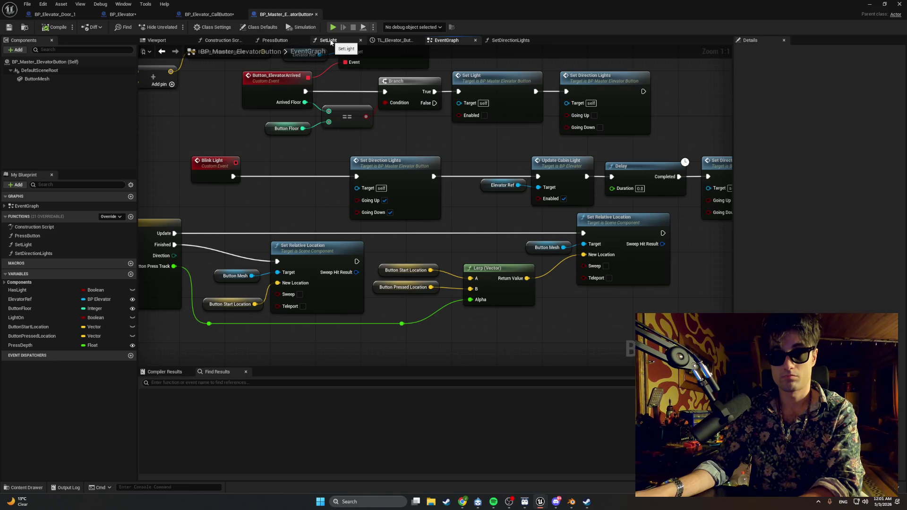
Browse the SetLight, EventGraph, SetDirectionLights, timeline and PressButton graphs, ending on SetLight
click(331, 41)
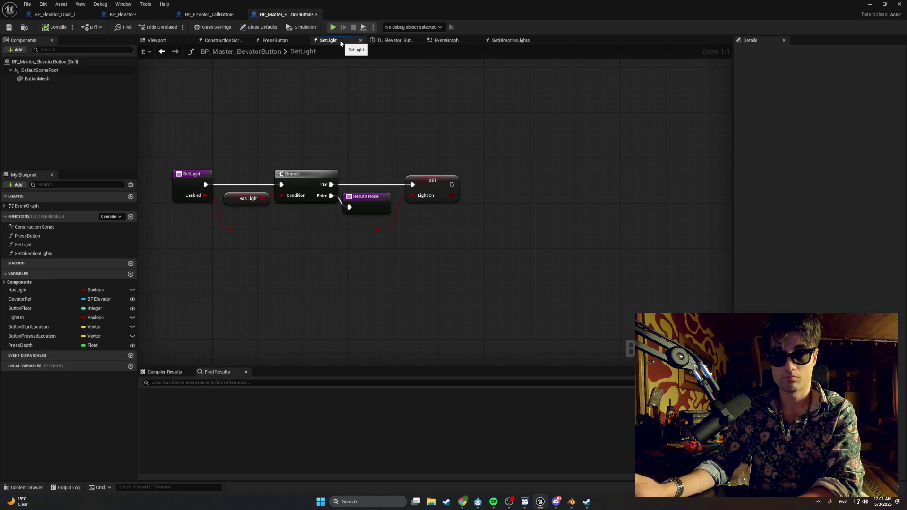
click(435, 41)
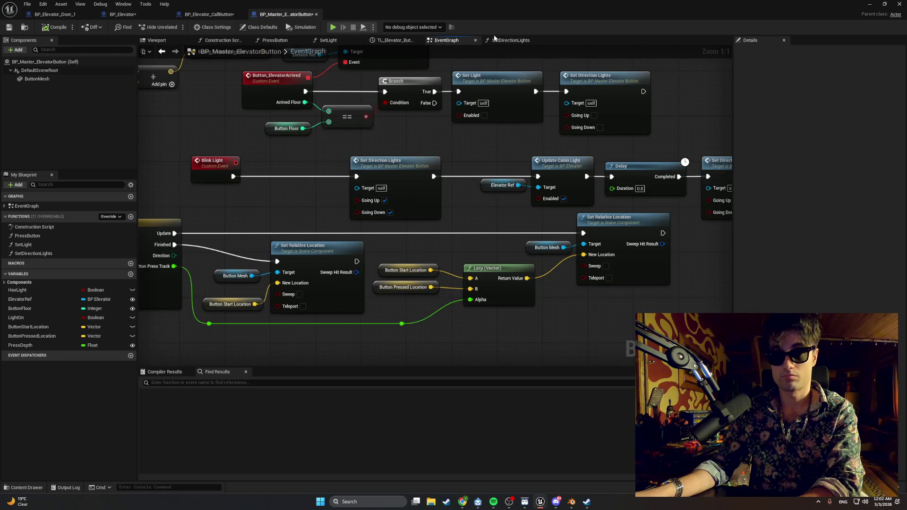
click(510, 40)
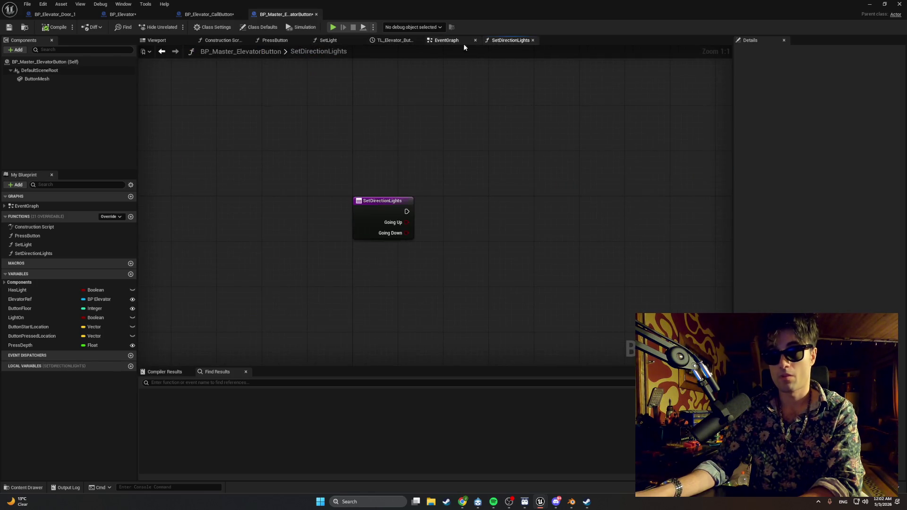
click(433, 41)
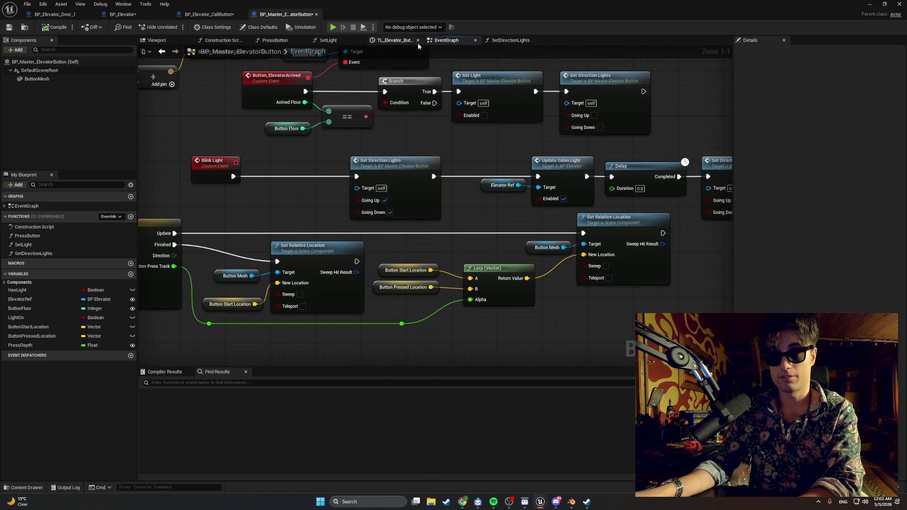
click(398, 43)
click(328, 40)
click(276, 41)
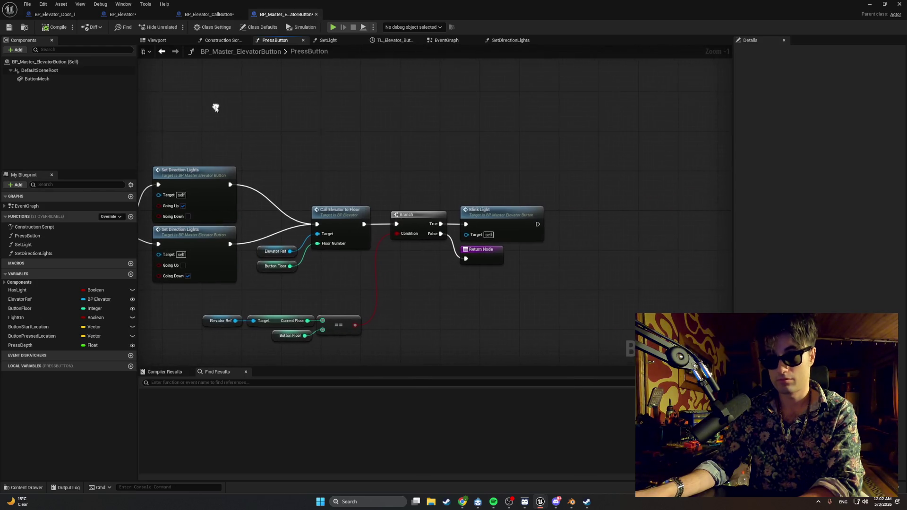
click(327, 42)
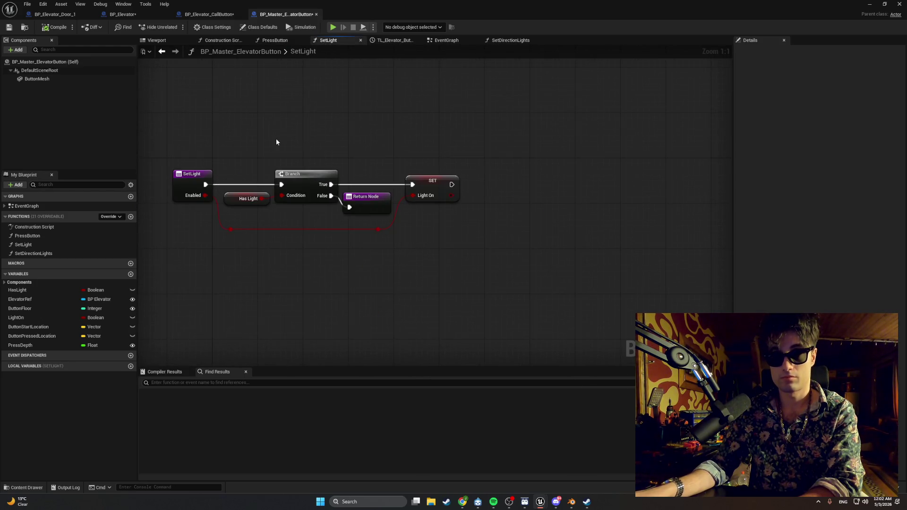
double_click(754, 14)
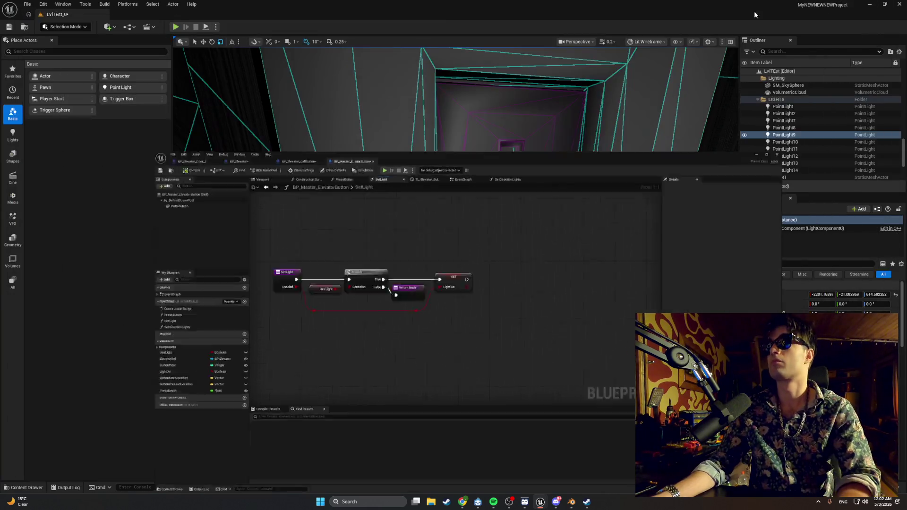
click(175, 26)
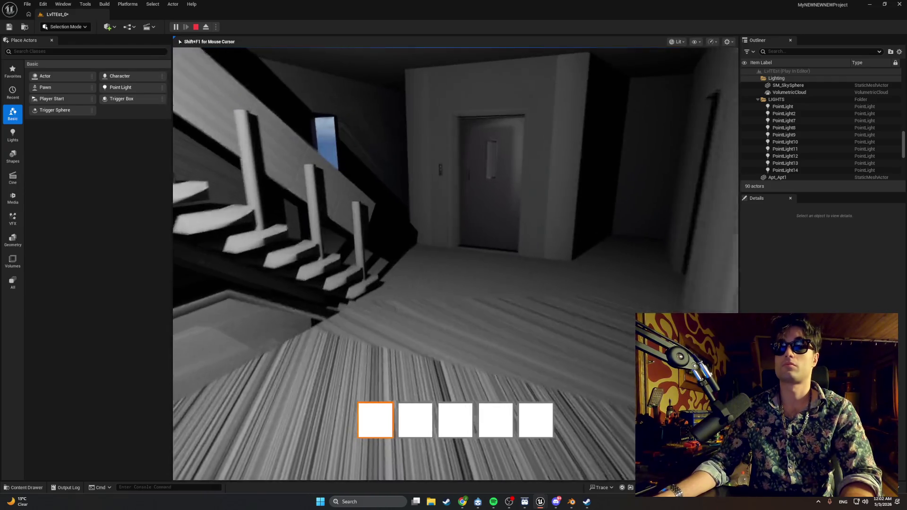
key(e)
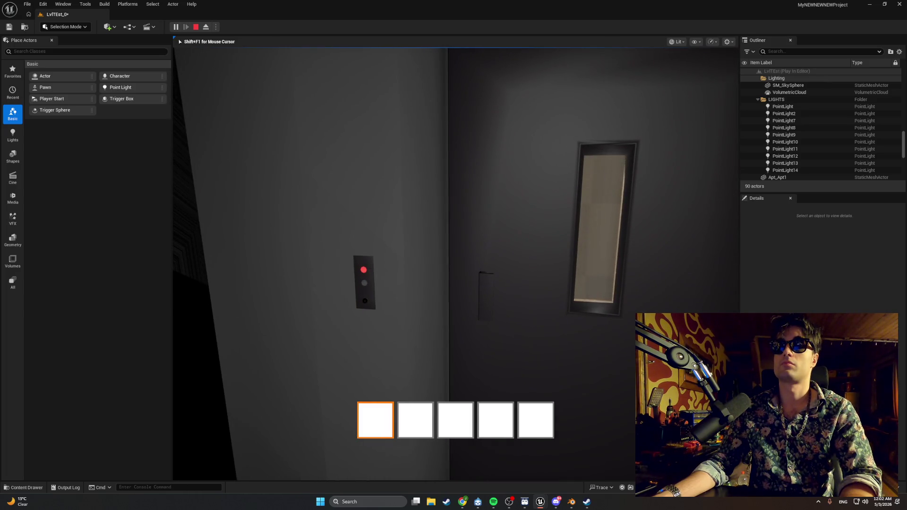
key(e)
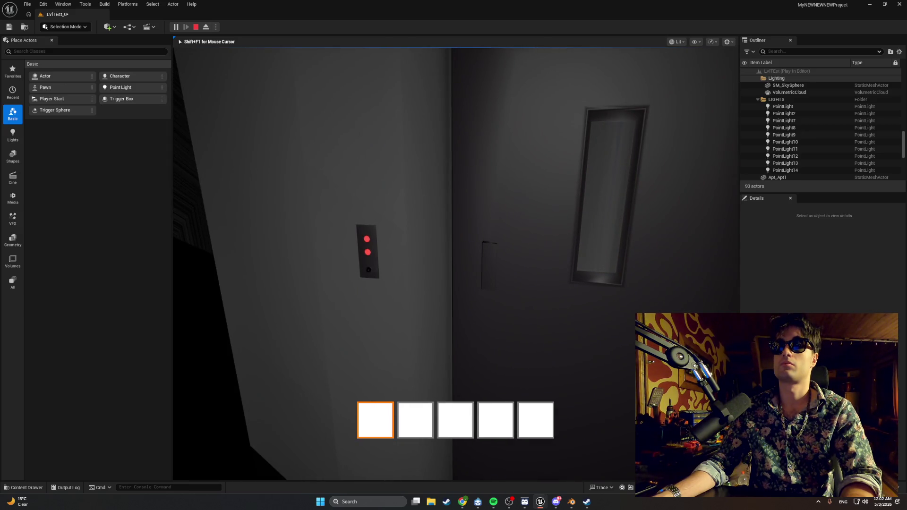
key(Escape)
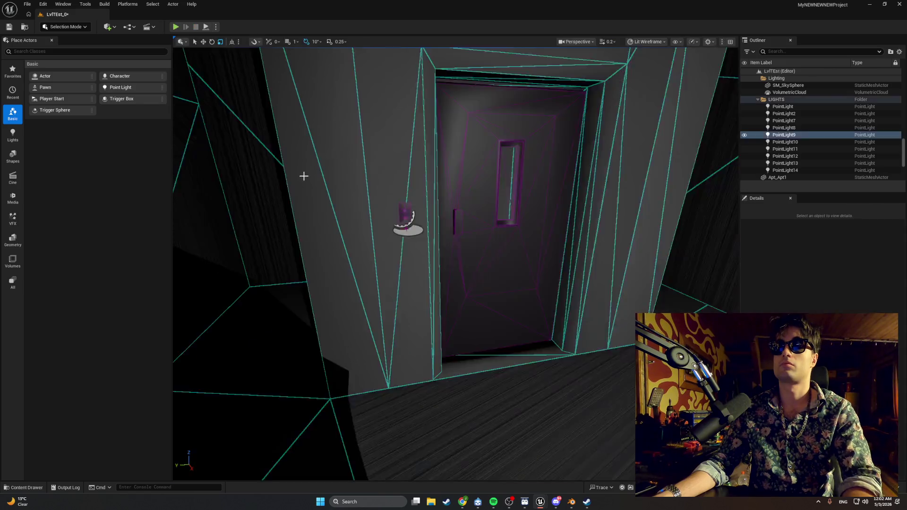
mouse_move(541, 502)
click(563, 469)
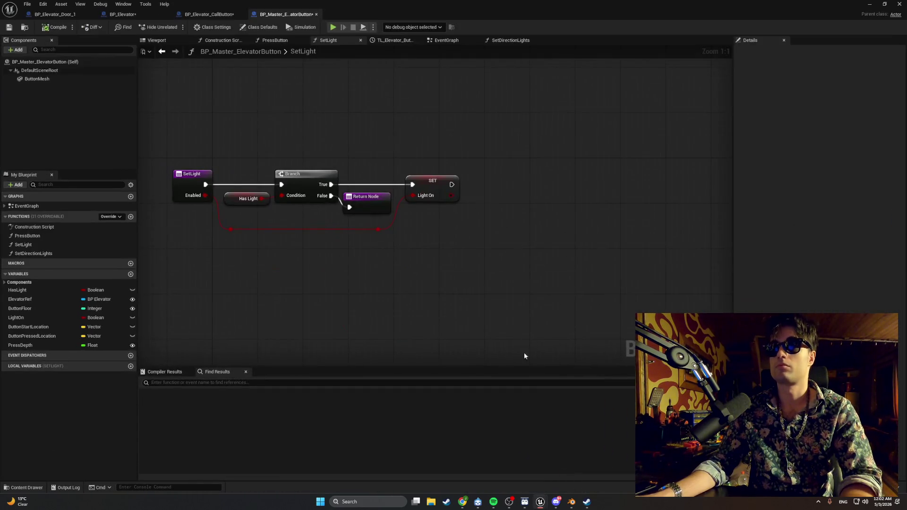
Turn Going Up off on the post-Delay Set Direction Lights and move Update Cabin Light left
click(435, 42)
drag(514, 203, 343, 203)
click(566, 201)
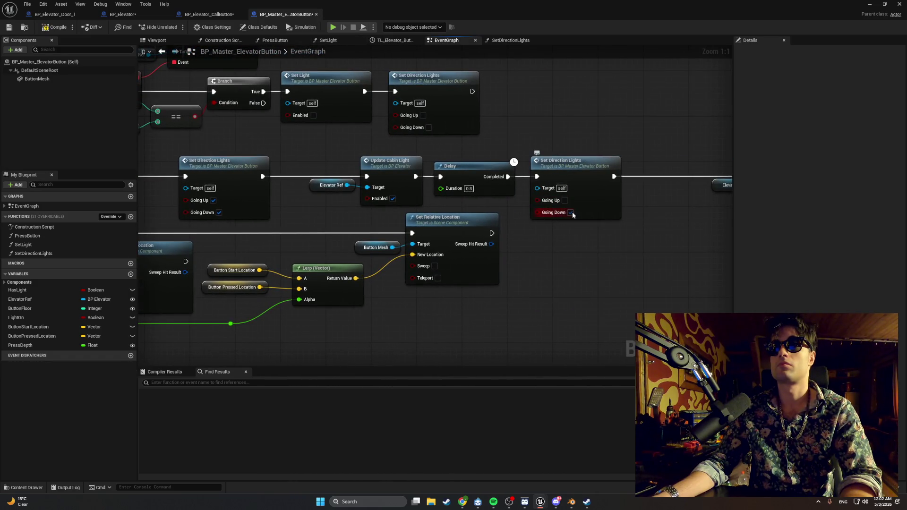
drag(580, 201, 519, 205)
drag(667, 154, 580, 154)
mouse_move(489, 151)
mouse_down()
mouse_move(642, 146)
mouse_move(595, 148)
mouse_up()
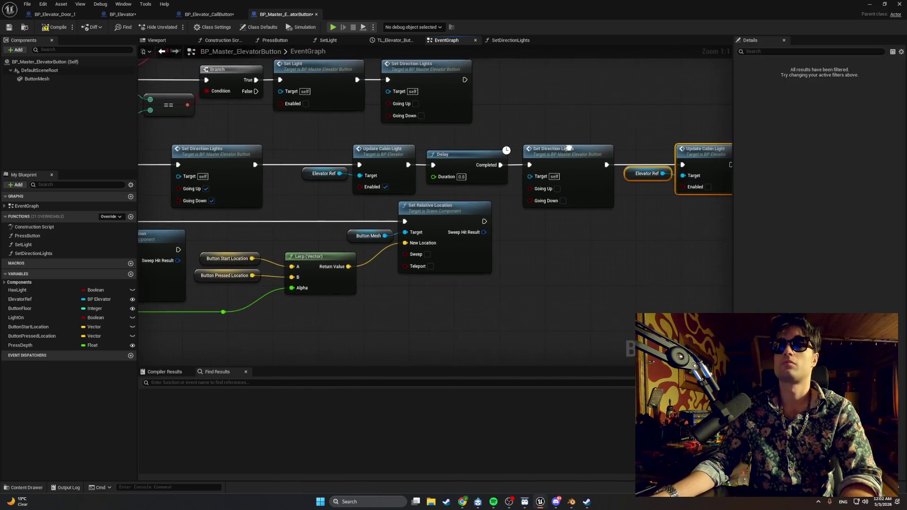
Rearrange the blink sequence and lower timeline node groups into a tidier layout
drag(690, 138, 336, 194)
mouse_move(380, 164)
mouse_down()
mouse_move(336, 161)
mouse_move(346, 162)
mouse_up()
scroll(346, 162, down, 5)
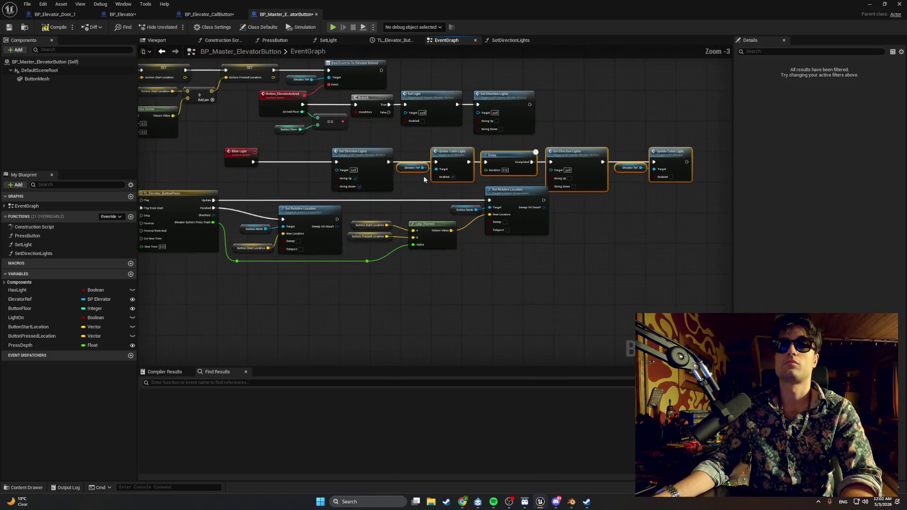
drag(474, 256, 280, 187)
drag(533, 261, 260, 186)
mouse_move(500, 190)
mouse_down()
mouse_move(466, 222)
mouse_move(472, 236)
mouse_up()
mouse_move(621, 214)
mouse_down()
mouse_move(552, 185)
mouse_move(348, 170)
mouse_move(257, 193)
mouse_move(352, 182)
mouse_up()
scroll(255, 189, up, 5)
click(313, 80)
Delete the nodes after SetLight's entry, undo it, and screenshot the editor
click(330, 42)
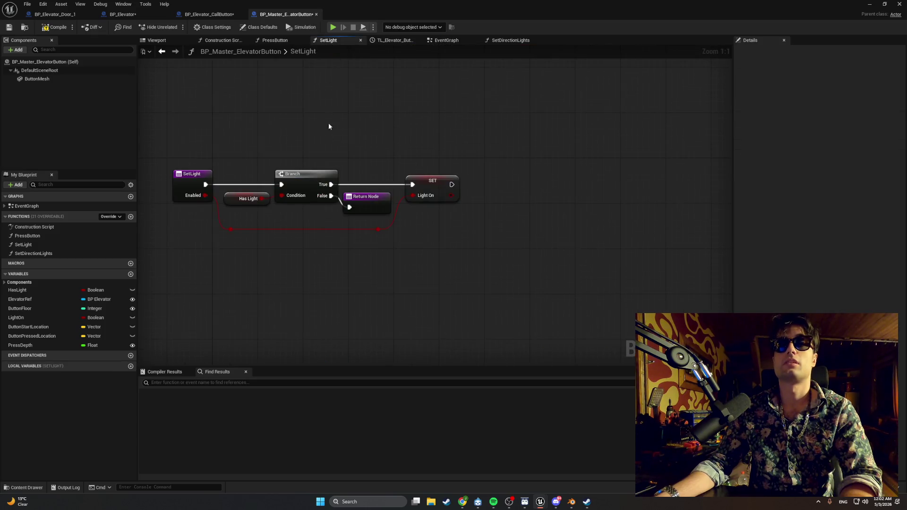
mouse_move(441, 249)
mouse_down()
mouse_move(204, 161)
mouse_move(225, 150)
mouse_up()
key(Delete)
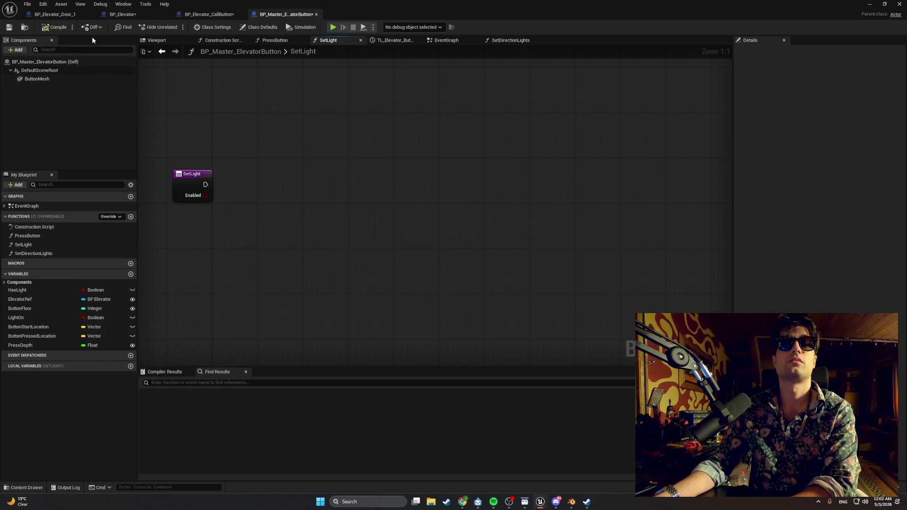
key(ctrl+z)
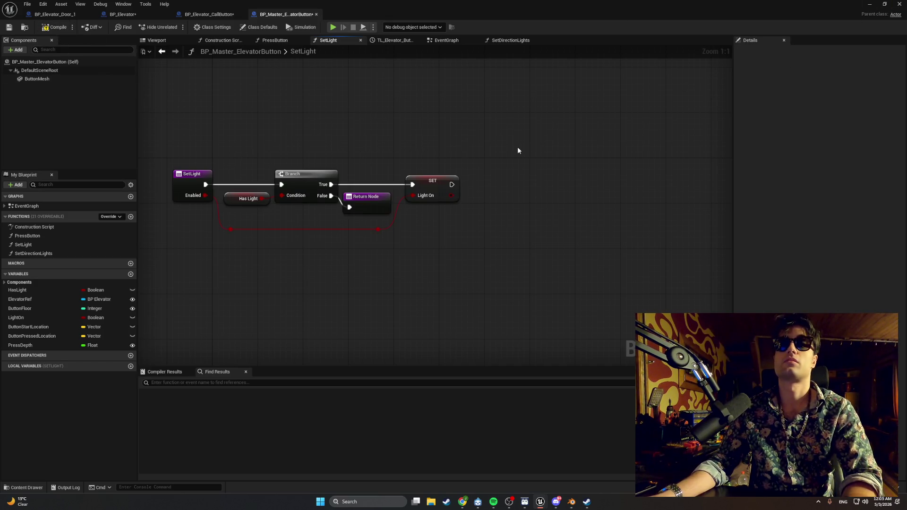
key(super+shift+s)
mouse_move(465, 374)
mouse_down()
mouse_move(217, 243)
mouse_move(1, 112)
mouse_up()
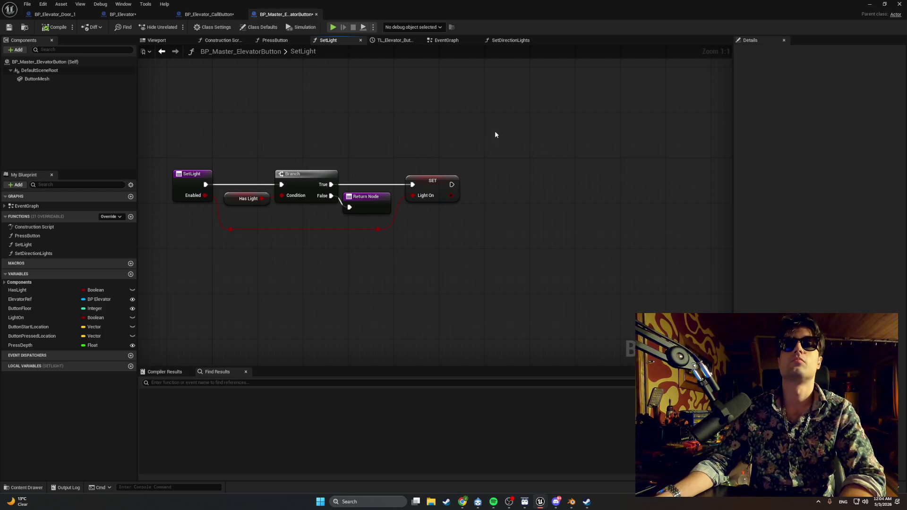
Delete the two reroute nodes linking SetLight's Enabled input to the Light On setter
alt+click(227, 185)
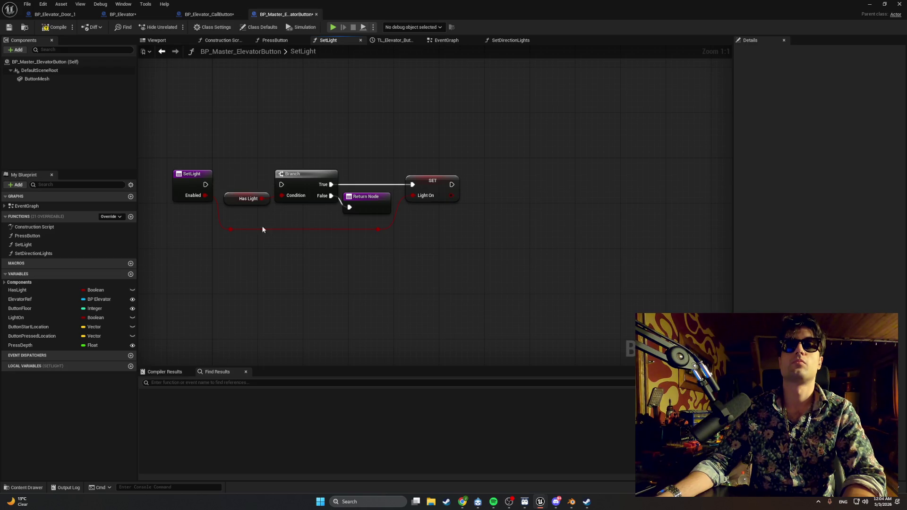
mouse_move(389, 221)
mouse_down()
mouse_move(344, 244)
mouse_move(222, 238)
mouse_up()
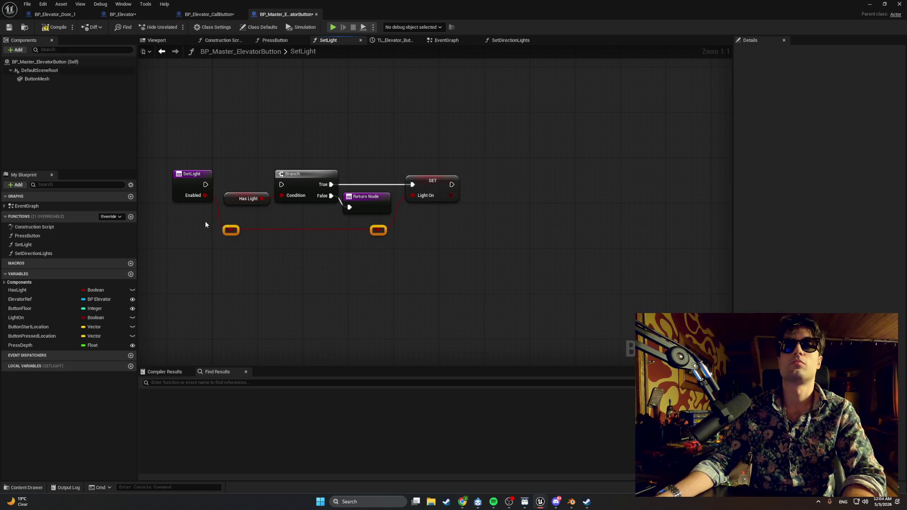
key(Delete)
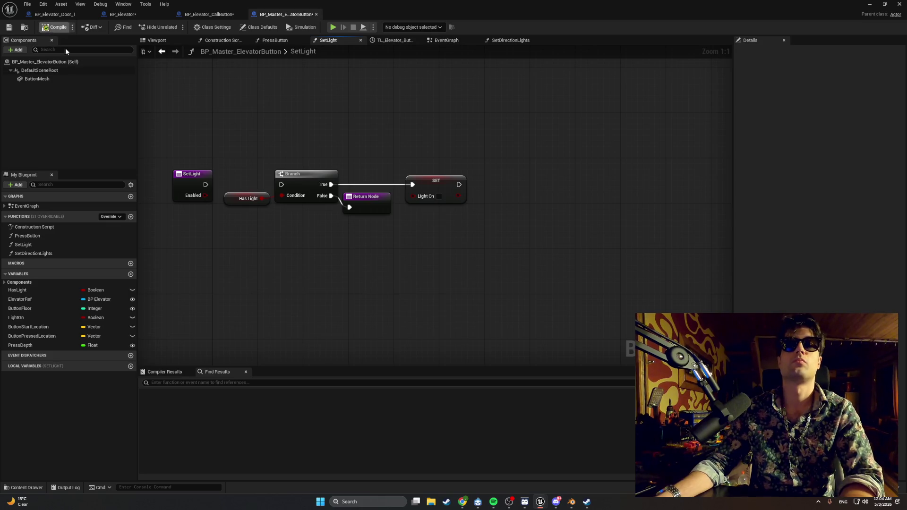
Play the level, walk to the elevator call panel, press E twice, then stop
key(alt+Tab)
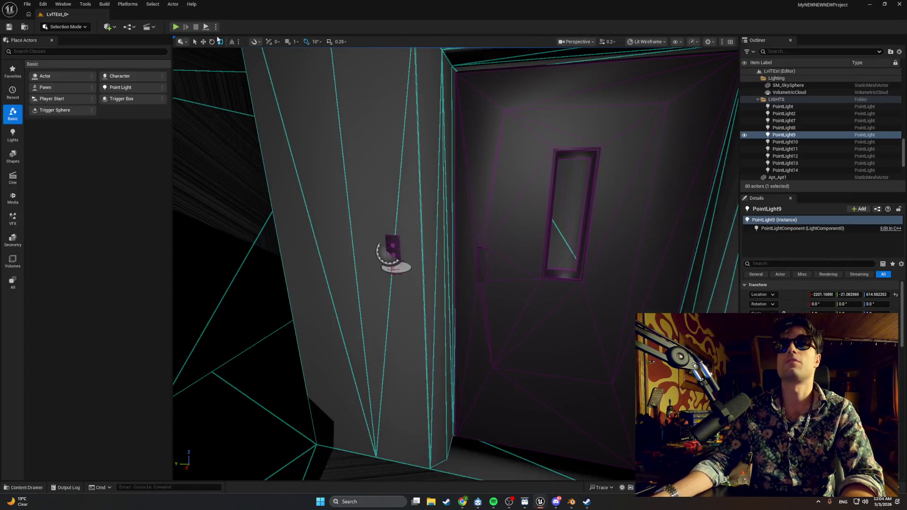
key(alt+p)
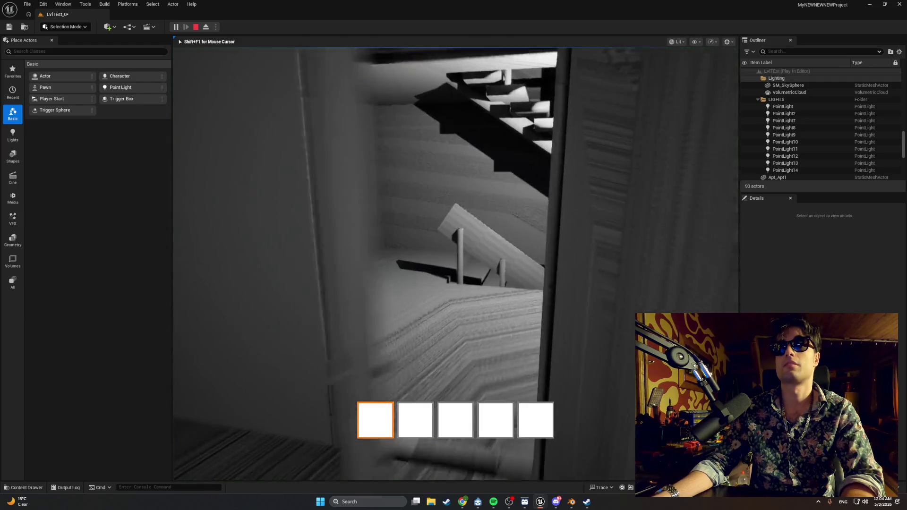
key(w)
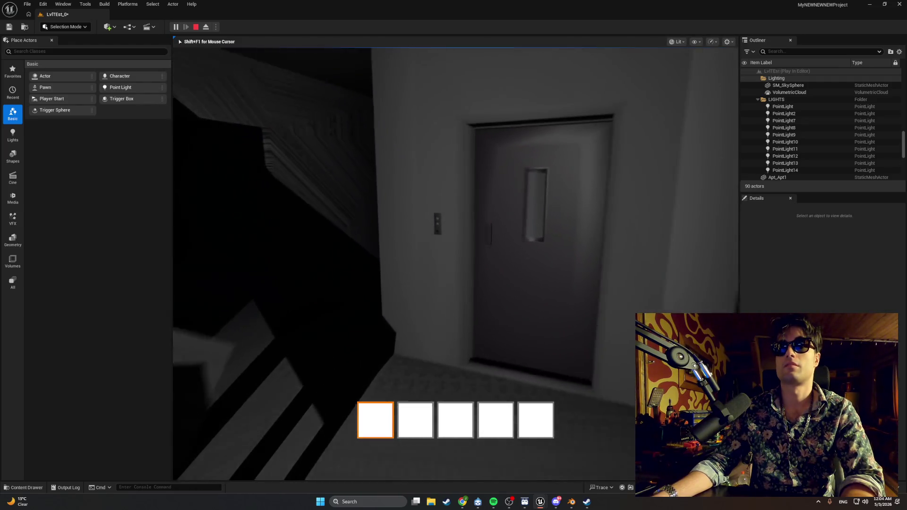
key(e)
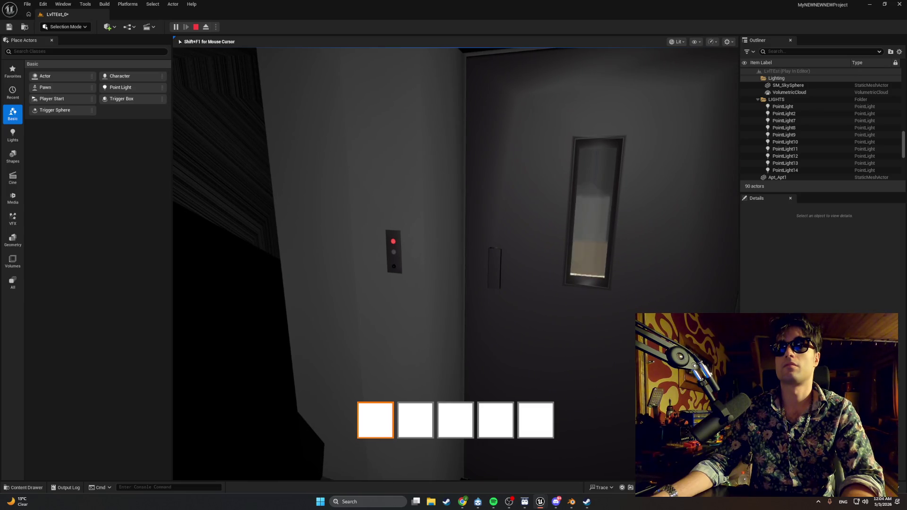
key(w)
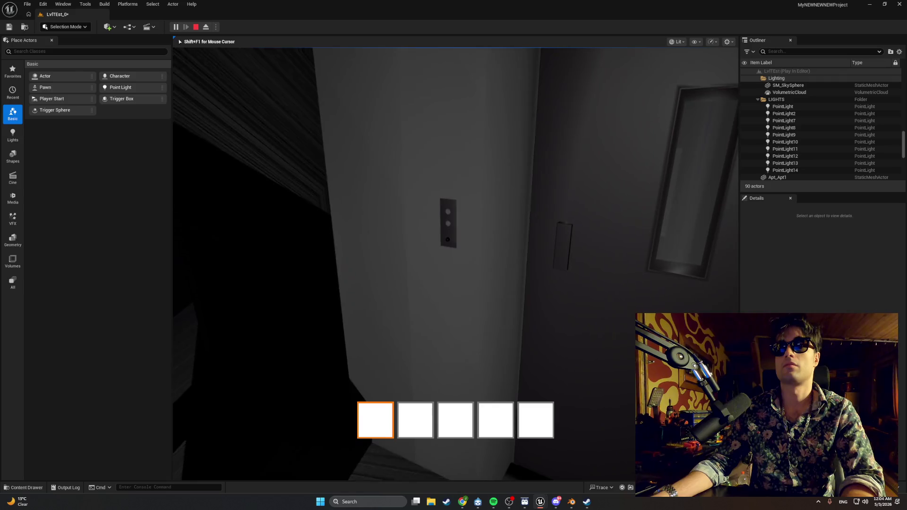
key(e)
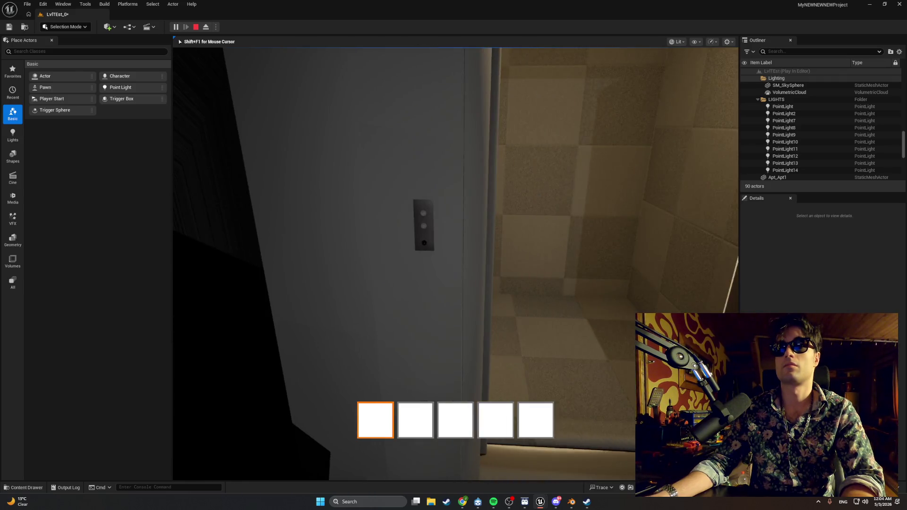
key(Escape)
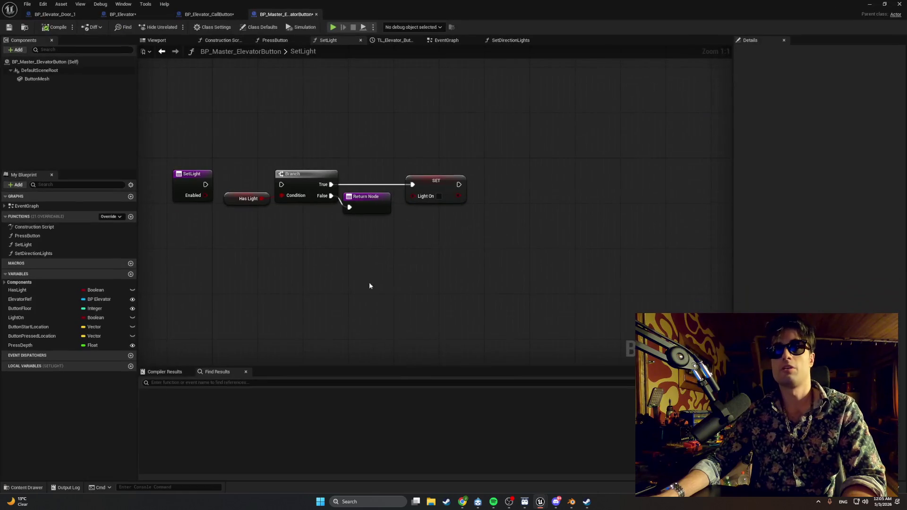
Delete all nodes in the SetLight graph, then cancel deleting the in-use SetLight function
drag(469, 229, 237, 157)
key(Delete)
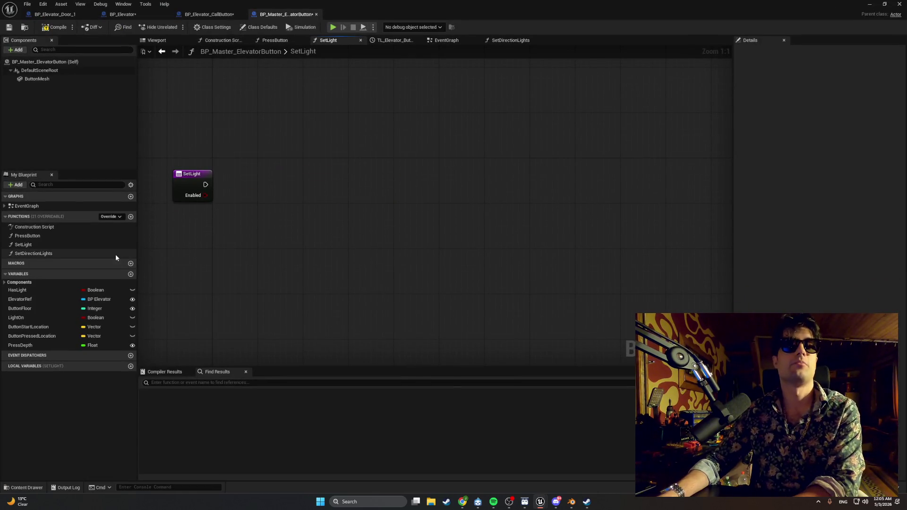
click(65, 245)
key(Delete)
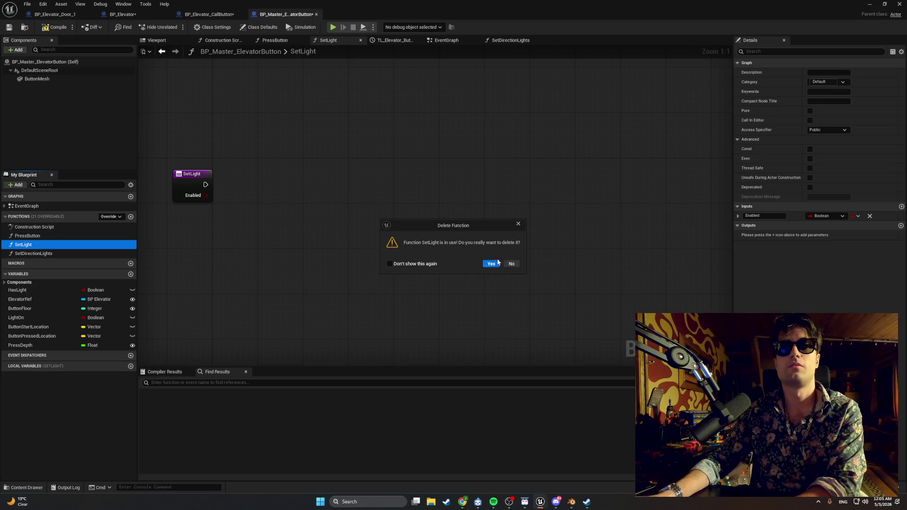
click(518, 223)
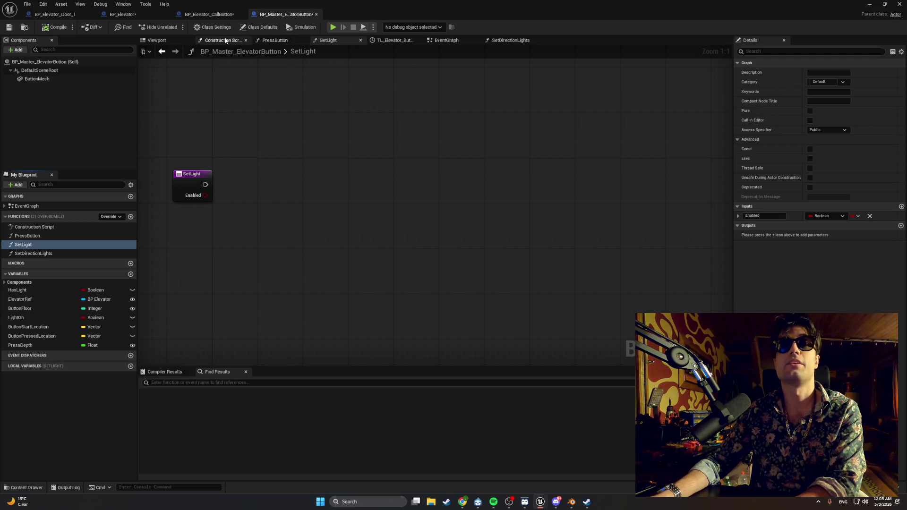
Review the EventGraph and SetDirectionLights graphs, then again cancel deleting the SetLight function
click(442, 41)
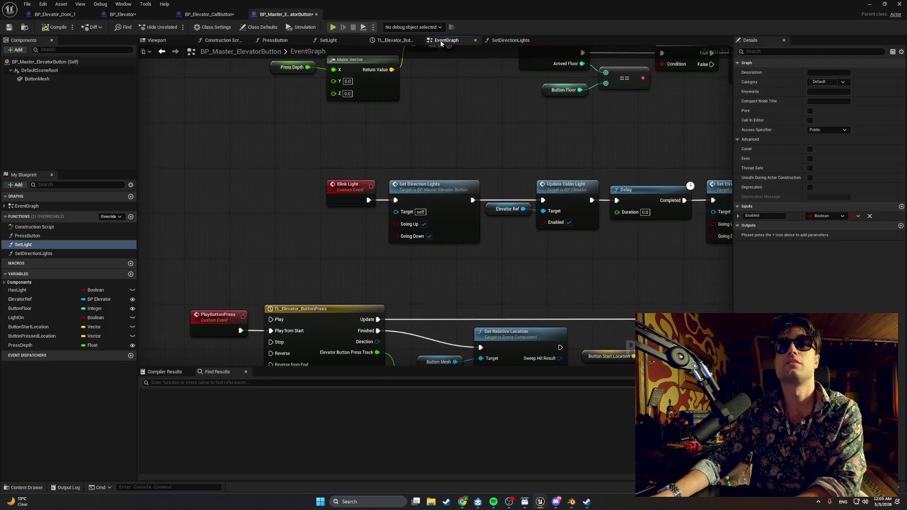
mouse_move(400, 171)
mouse_down()
mouse_move(415, 148)
mouse_move(208, 92)
mouse_move(437, 178)
mouse_move(302, 302)
mouse_move(348, 257)
mouse_move(302, 278)
mouse_move(288, 250)
mouse_move(421, 237)
mouse_move(415, 226)
mouse_move(475, 78)
mouse_up()
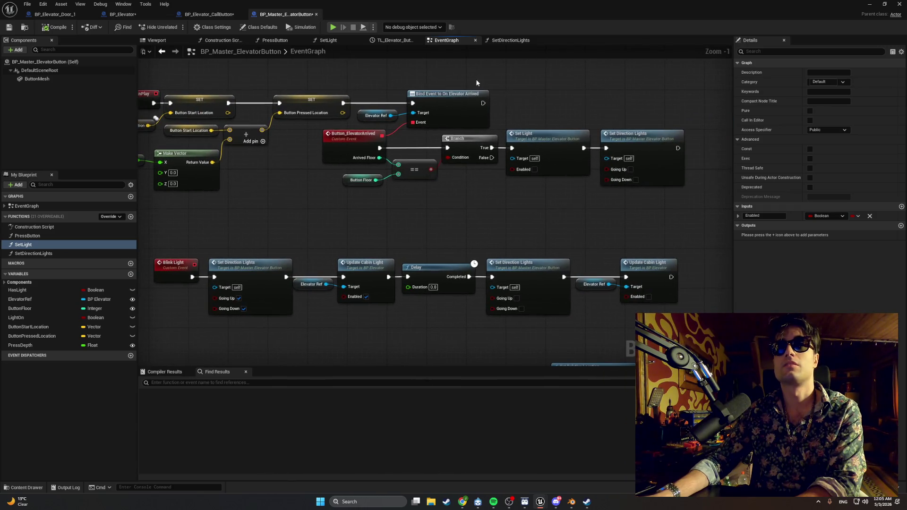
click(497, 41)
click(444, 39)
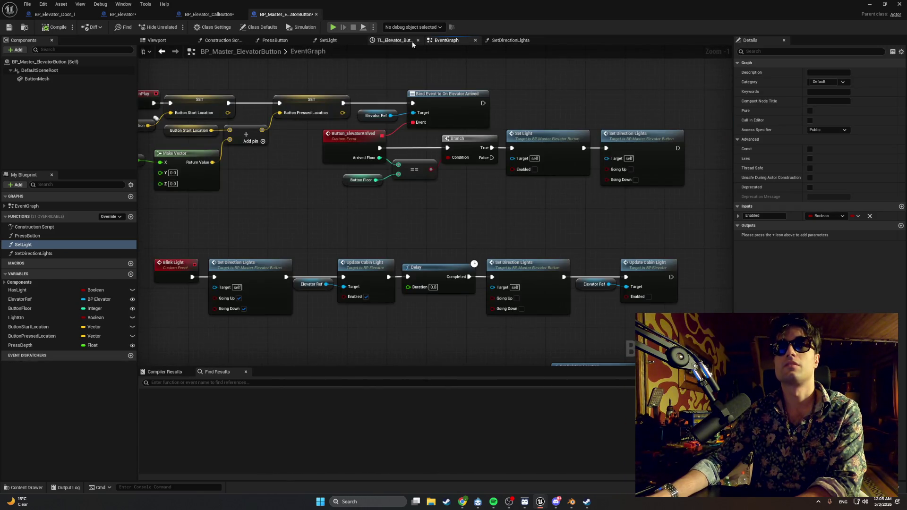
mouse_move(338, 164)
mouse_down()
mouse_move(464, 185)
mouse_move(319, 134)
mouse_move(312, 114)
mouse_move(345, 113)
mouse_up()
click(118, 245)
key(Delete)
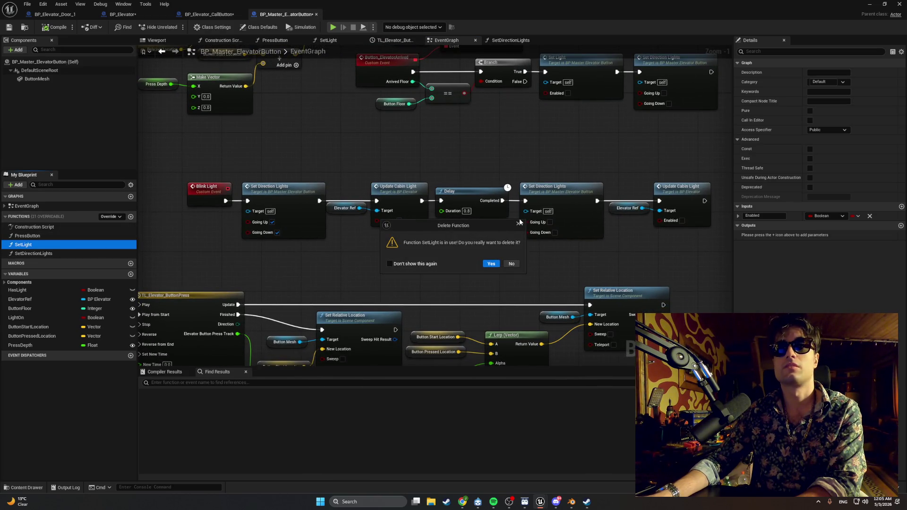
click(520, 224)
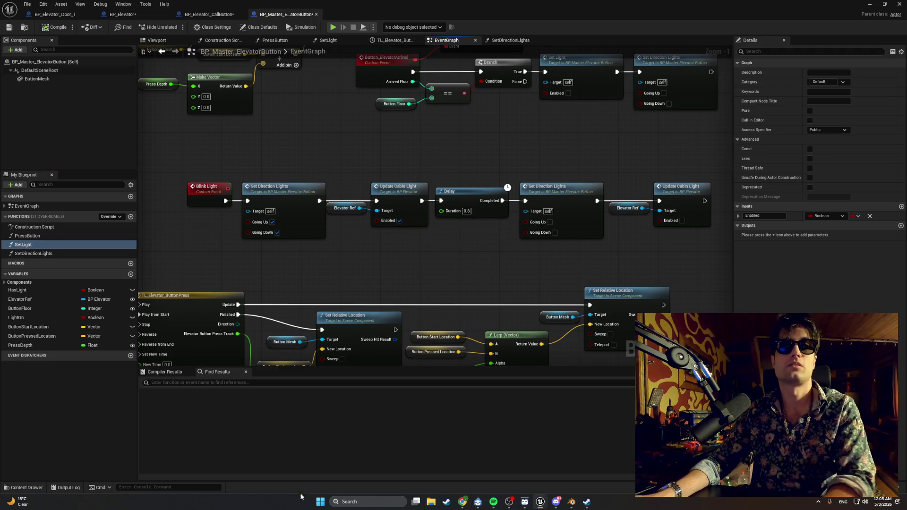
Search the blueprint for 'setlight' and inspect the Set Light call in PressButton
key(ctrl+f)
text(se)
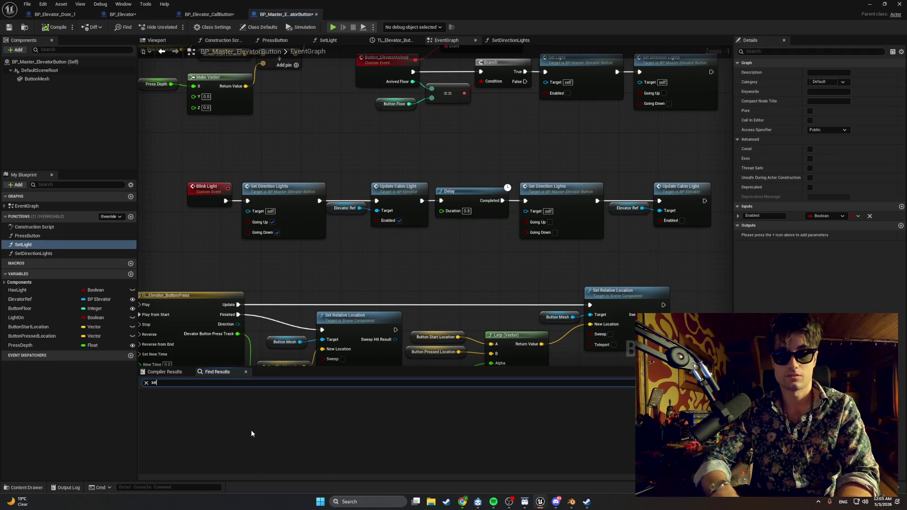
text(tlight)
key(Return)
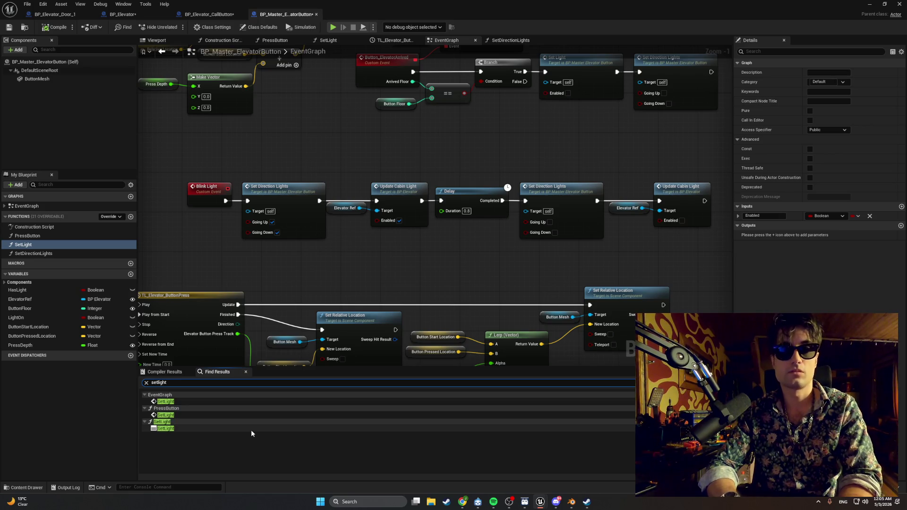
double_click(212, 428)
double_click(209, 416)
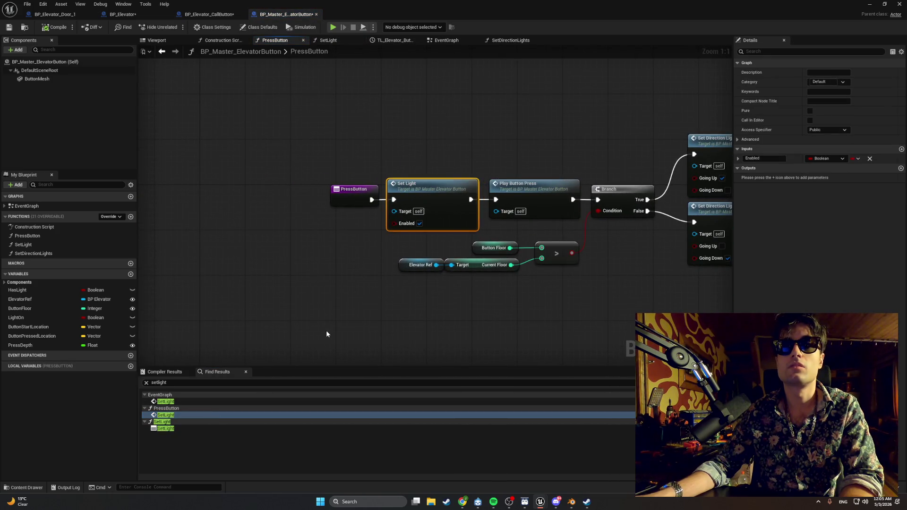
drag(258, 356, 253, 343)
drag(323, 183, 265, 192)
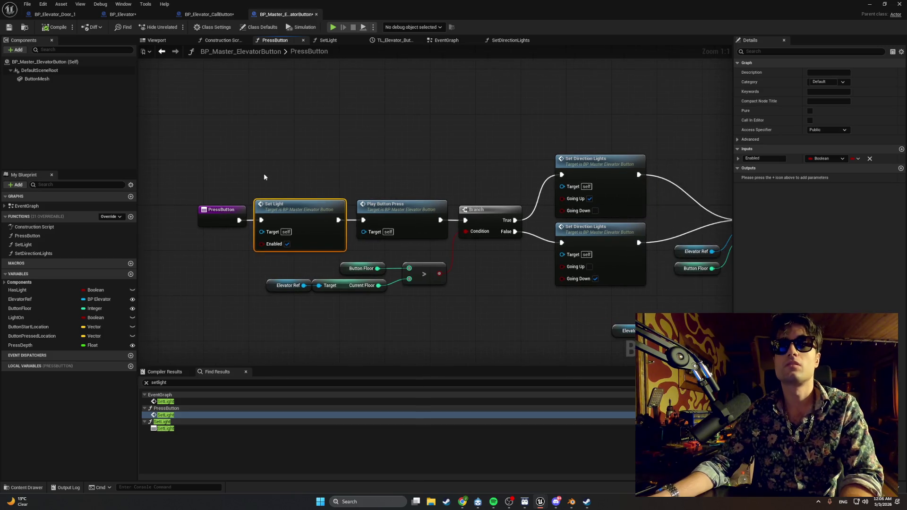
Delete the EventGraph's Set Light call and connect Branch True to Set Direction Lights
double_click(175, 401)
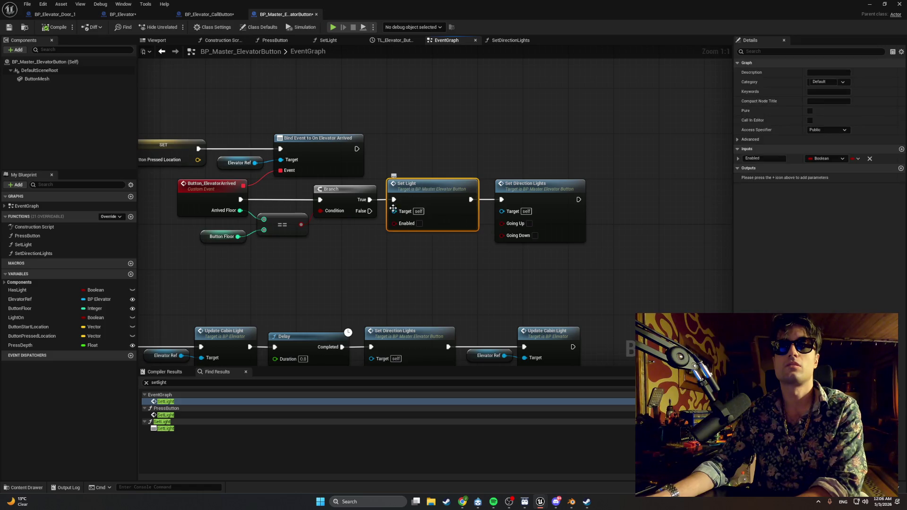
key(Delete)
mouse_move(370, 199)
mouse_down()
mouse_move(501, 199)
mouse_move(420, 187)
mouse_up()
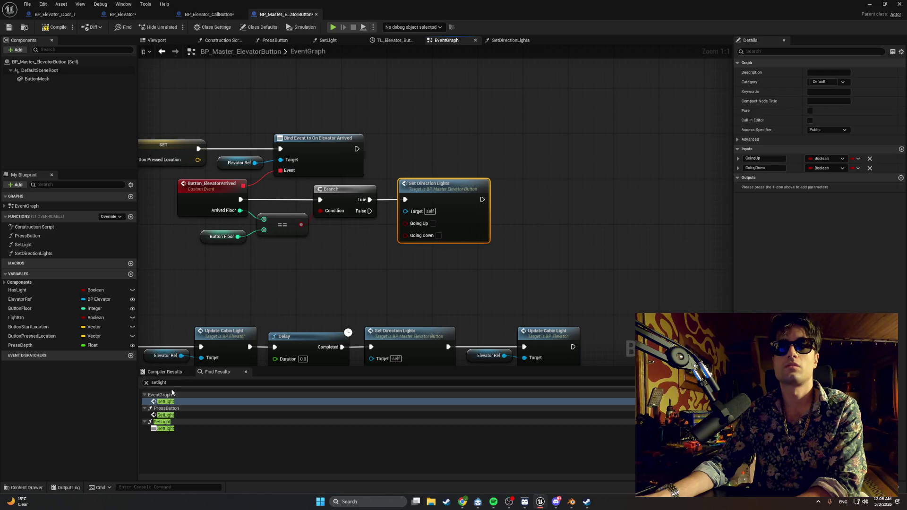
Delete PressButton's Set Light call, wire PressButton into Play Button Press, and start a play test
double_click(167, 415)
key(Delete)
drag(375, 201, 499, 201)
drag(372, 186, 405, 187)
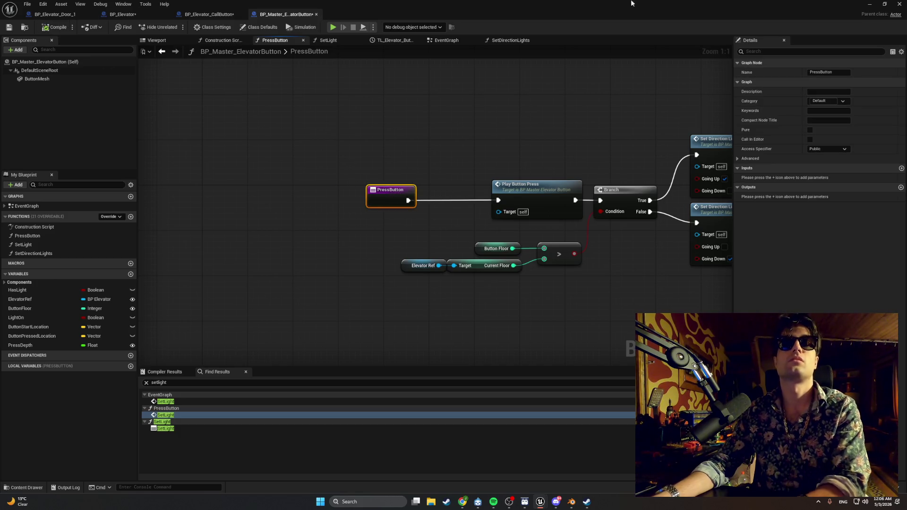
key(alt+p)
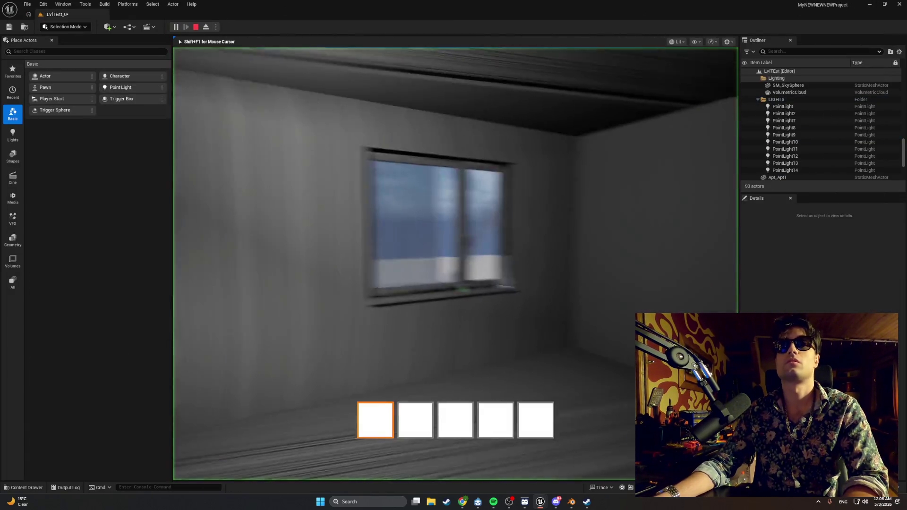
key(w)
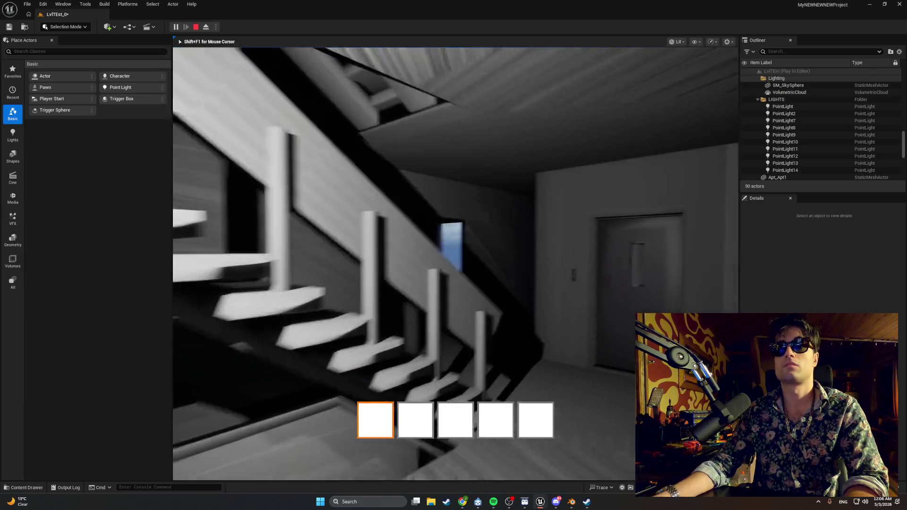
key(w)
key(e)
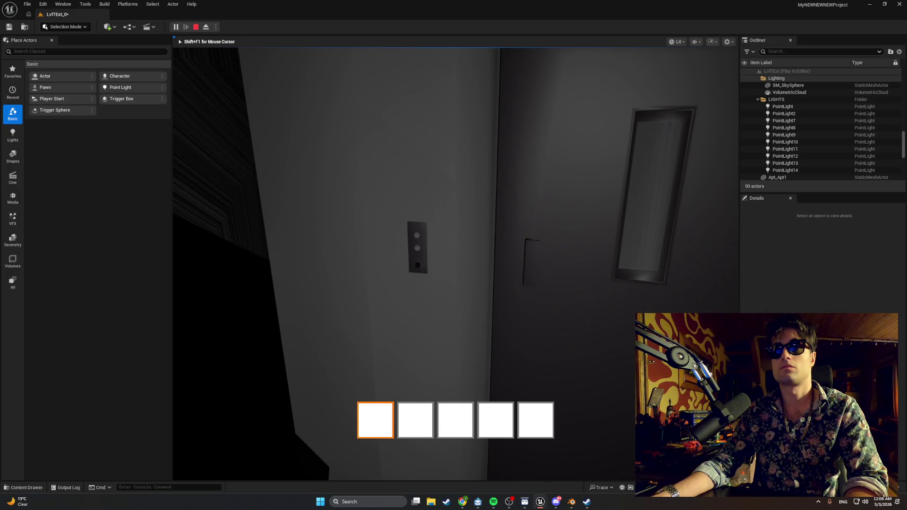
key(w)
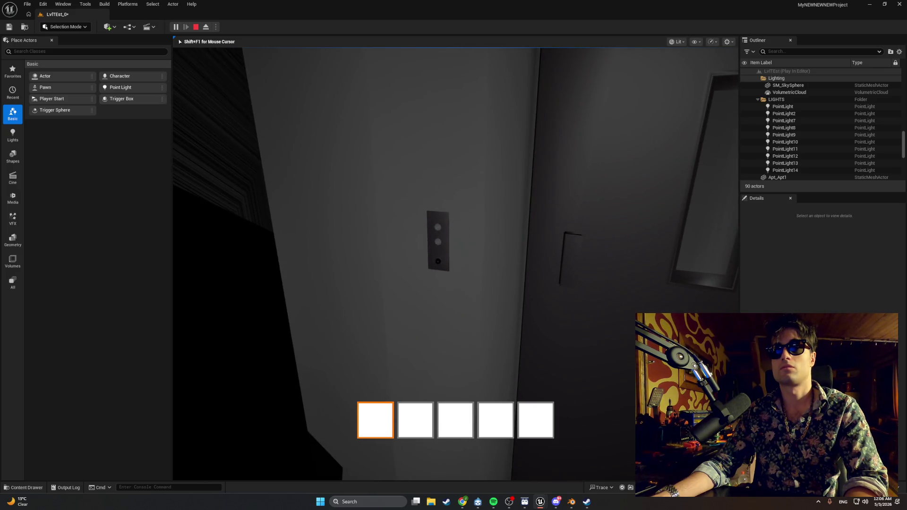
key(e)
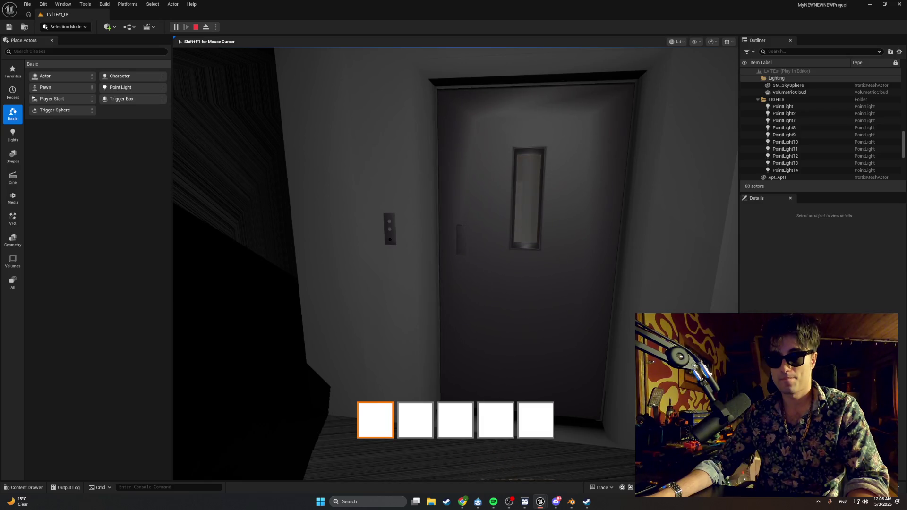
key(Escape)
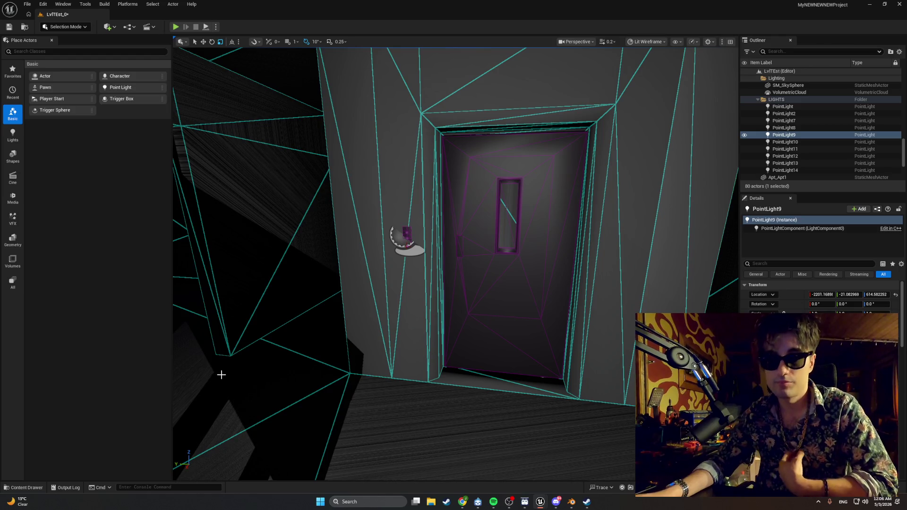
Search 'haslight' to find where Has Light is used, then delete the HasLight variable
mouse_move(540, 502)
click(341, 341)
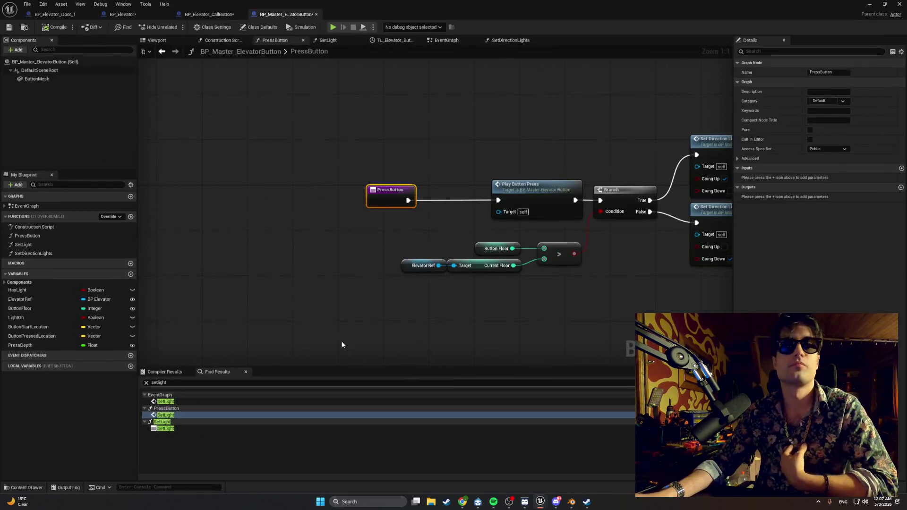
click(56, 293)
key(ctrl+f)
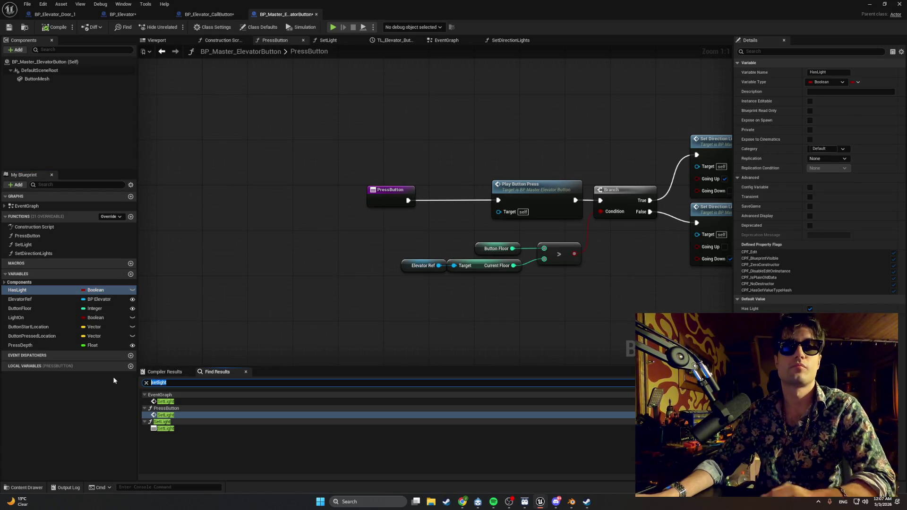
text(haslight)
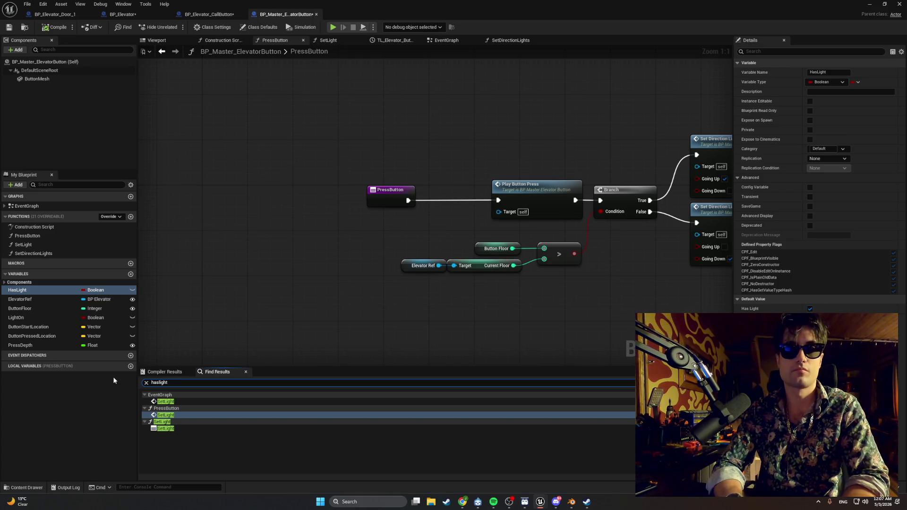
key(Return)
click(158, 395)
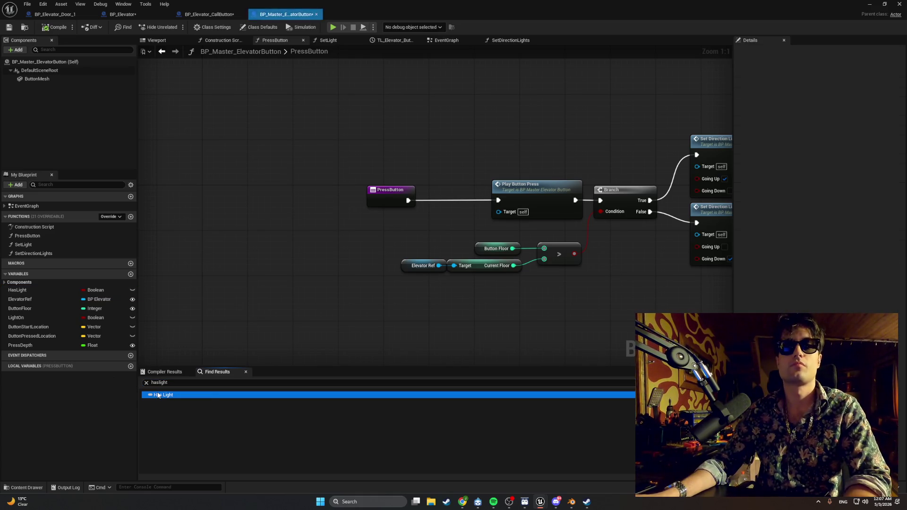
click(217, 349)
key(Home)
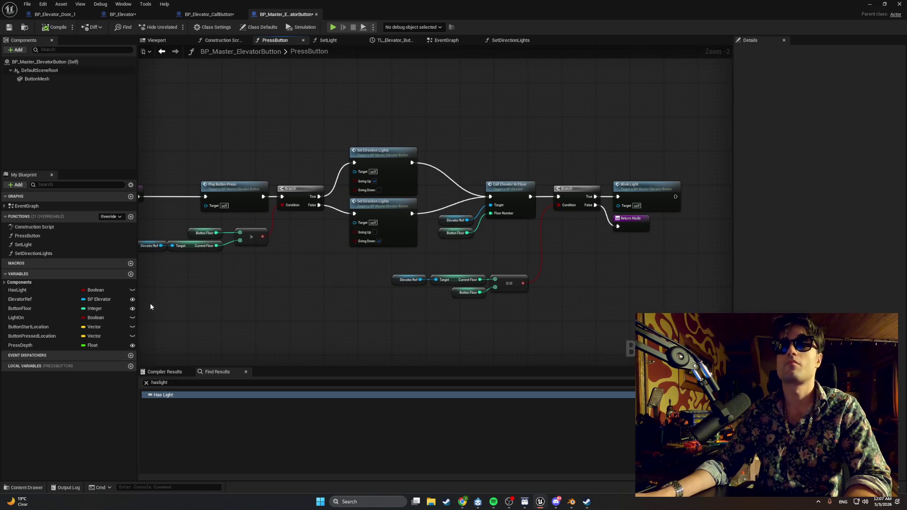
click(50, 291)
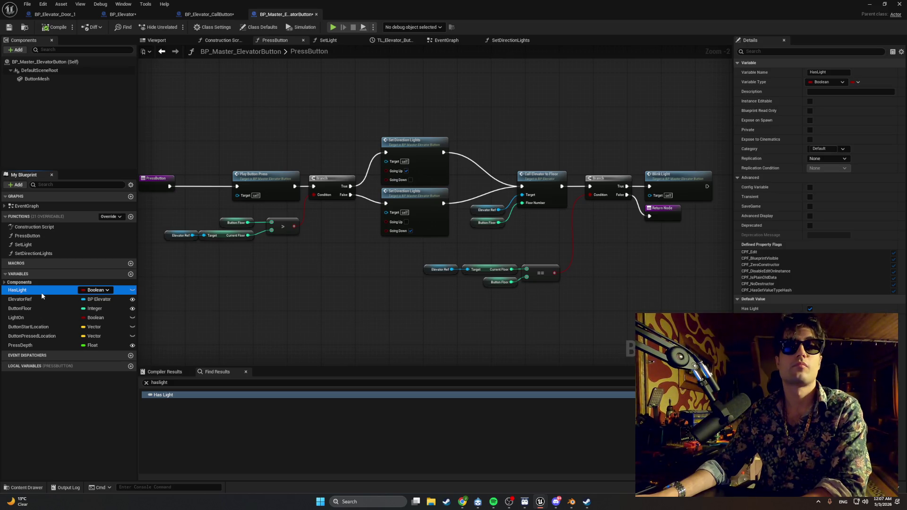
key(Delete)
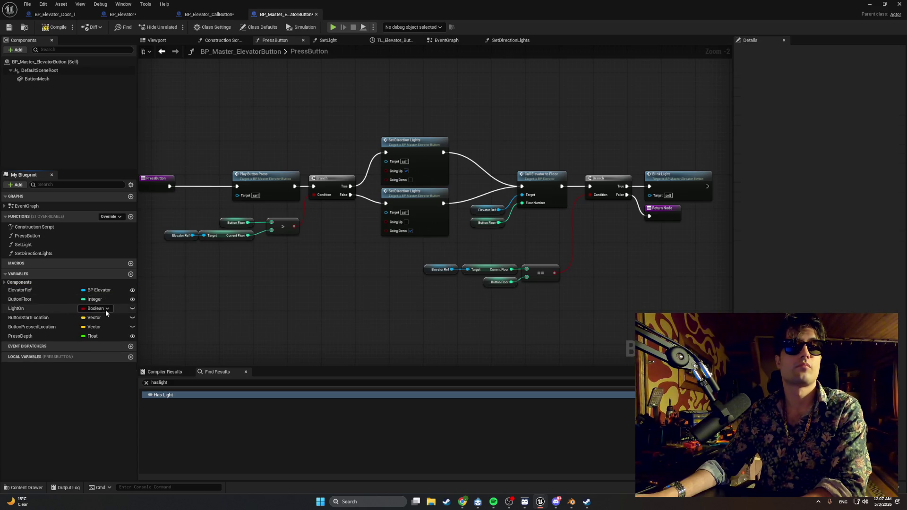
Search 'lighton' for its references, then delete the LightOn variable and compile
right_click(59, 308)
key(F2)
right_click(59, 309)
click(234, 383)
text(lighton)
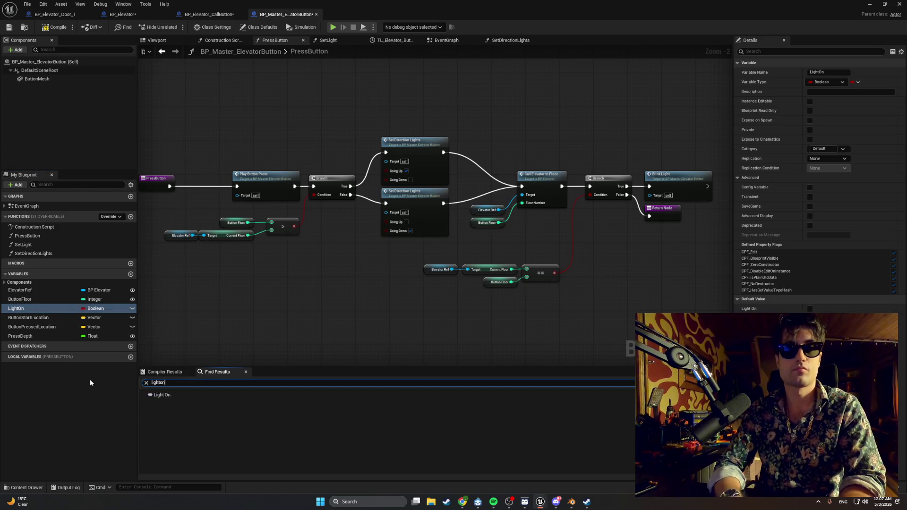
click(162, 395)
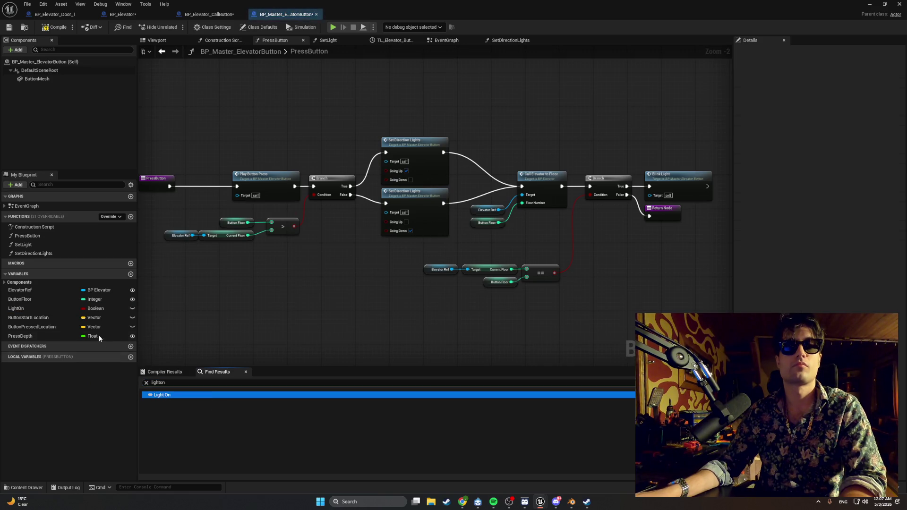
click(62, 317)
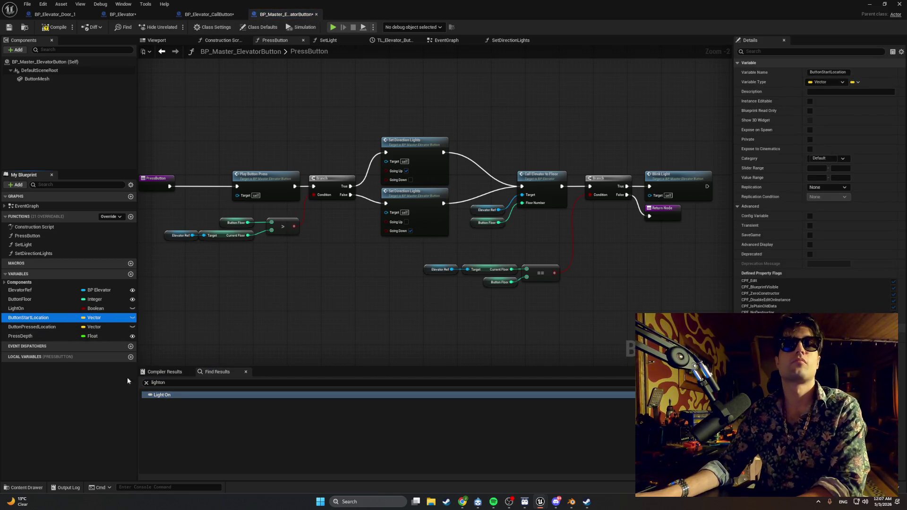
click(171, 395)
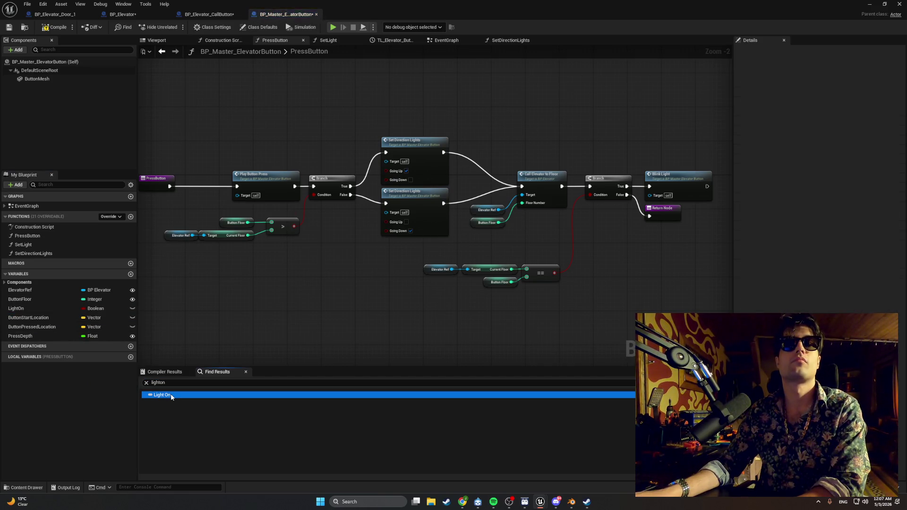
click(43, 308)
key(Delete)
click(59, 27)
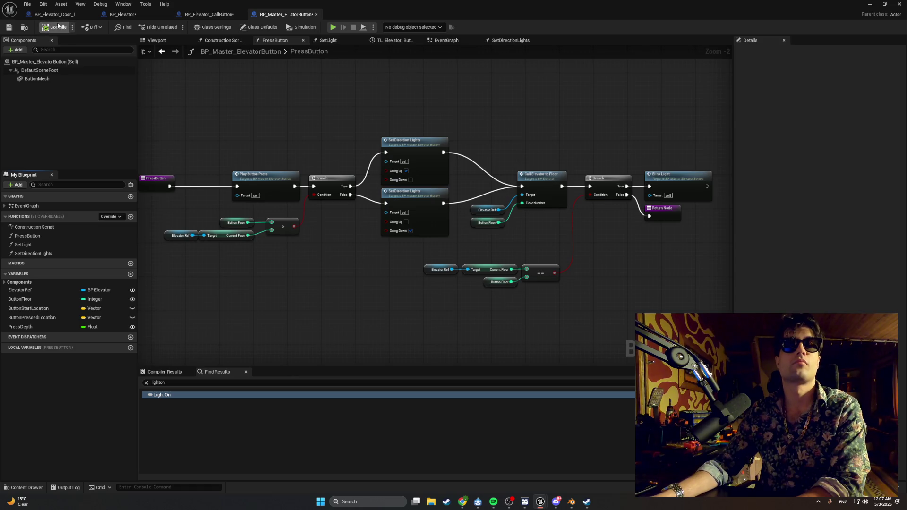
Frame the PressButton graph from its entry node across to its right side
scroll(272, 239, up, 3)
scroll(272, 239, down, 3)
mouse_move(401, 300)
mouse_down()
mouse_move(239, 168)
mouse_move(304, 191)
mouse_up()
click(266, 192)
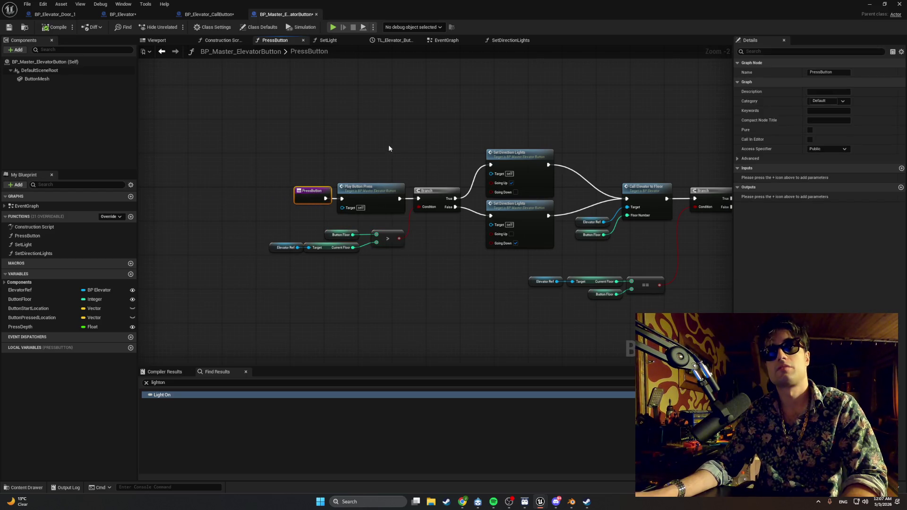
drag(388, 149, 178, 129)
Move the Elevator Ref, Current Floor, Button Floor and == nodes up near Set Direction Lights, then view SetLight
drag(458, 302, 362, 256)
mouse_move(441, 268)
mouse_down()
mouse_move(462, 243)
mouse_move(419, 244)
mouse_move(441, 244)
mouse_up()
click(444, 234)
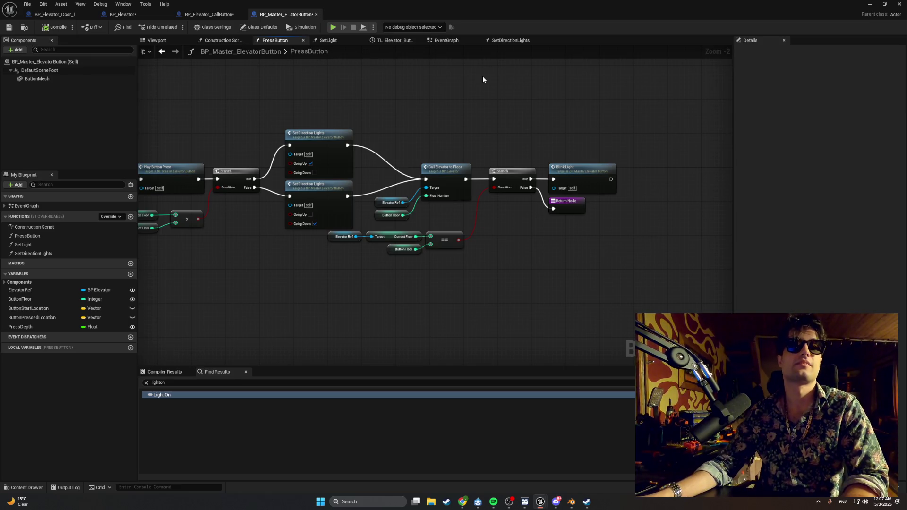
click(325, 41)
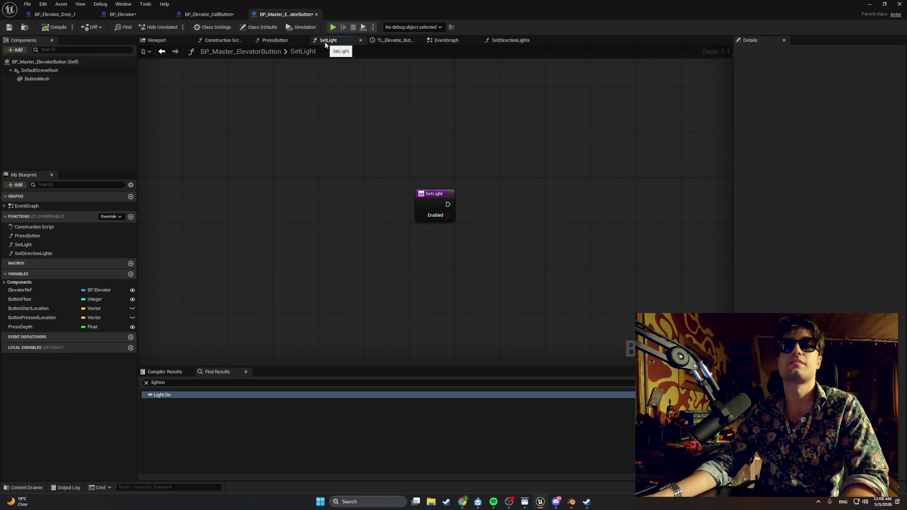
Delete BP_Master_ElevatorButton's SetLight function and go back to its EventGraph
click(87, 244)
key(Delete)
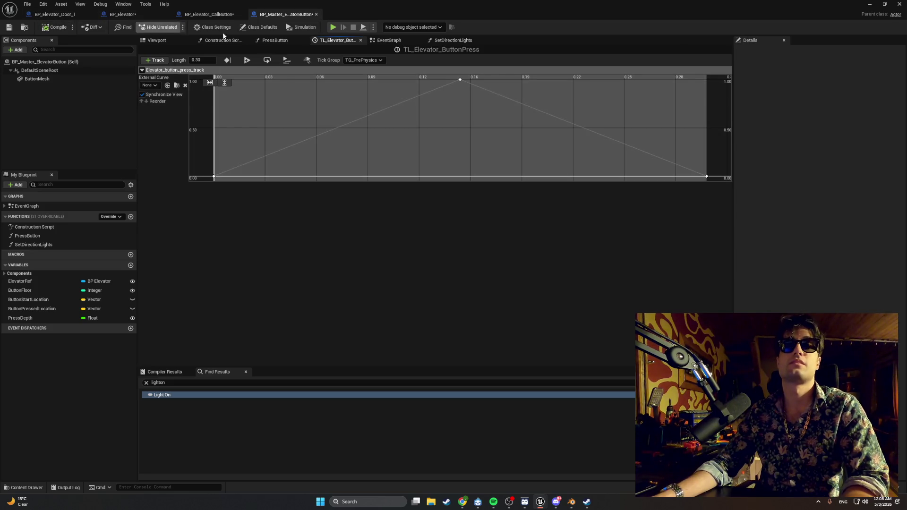
click(392, 41)
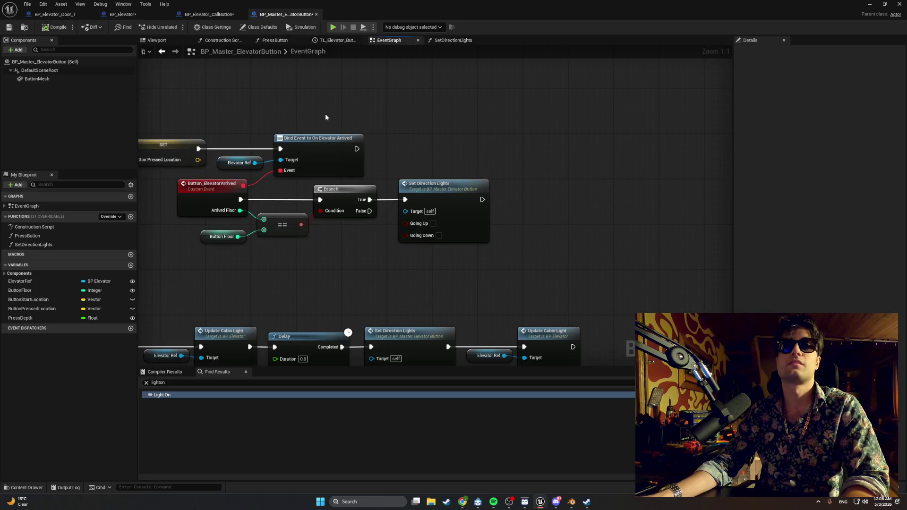
Zoom over the EventGraph and select all its nodes, then move on to BP_Elevator_CallButton
scroll(325, 117, down, 3)
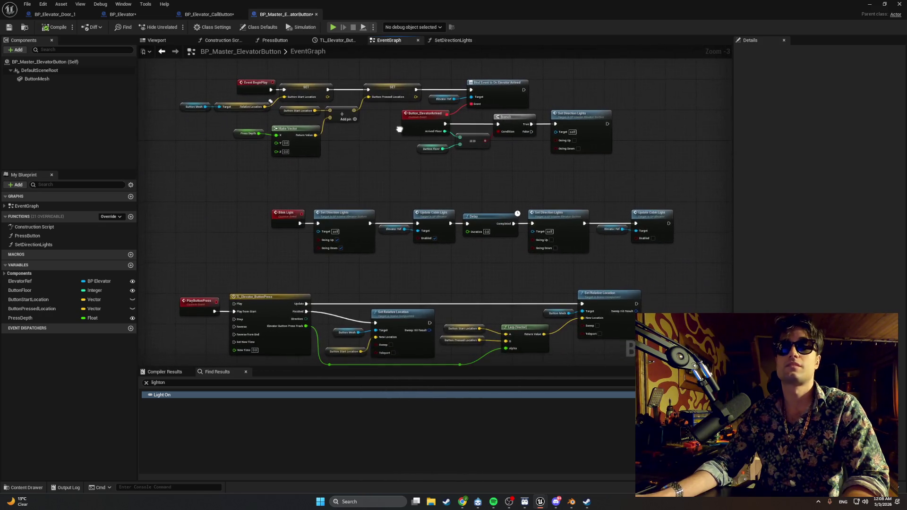
scroll(387, 184, up, 2)
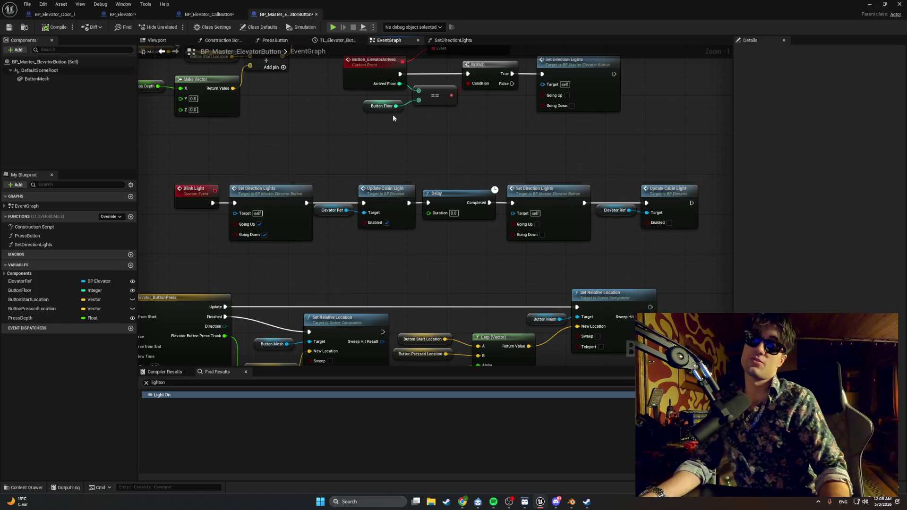
scroll(334, 223, down, 3)
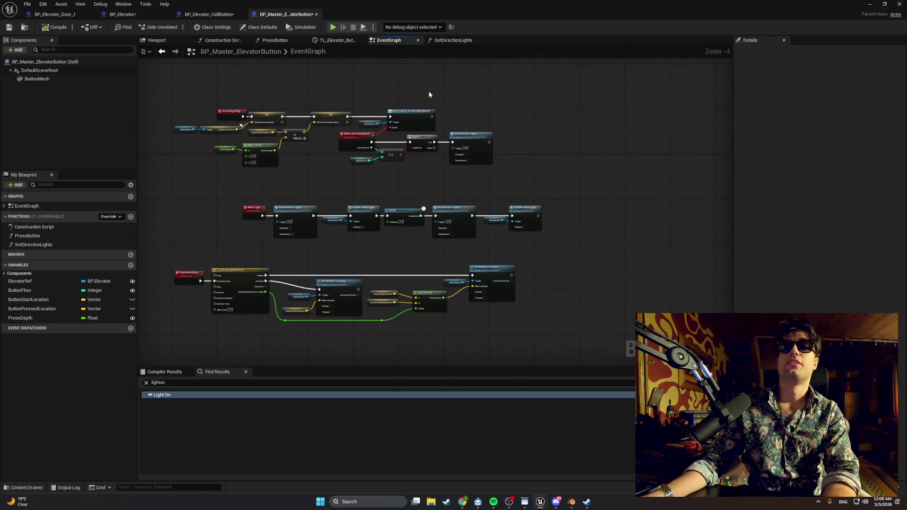
drag(190, 90, 593, 349)
click(209, 15)
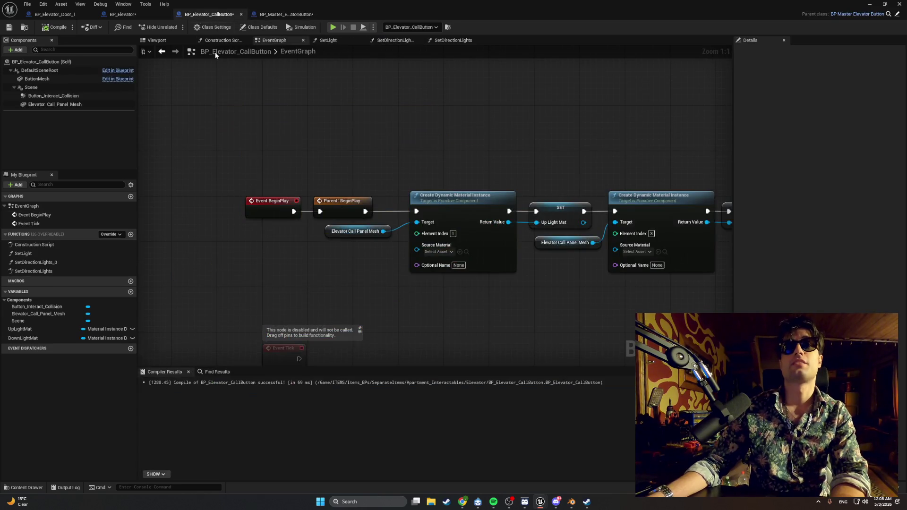
scroll(347, 153, down, 1)
drag(262, 149, 554, 243)
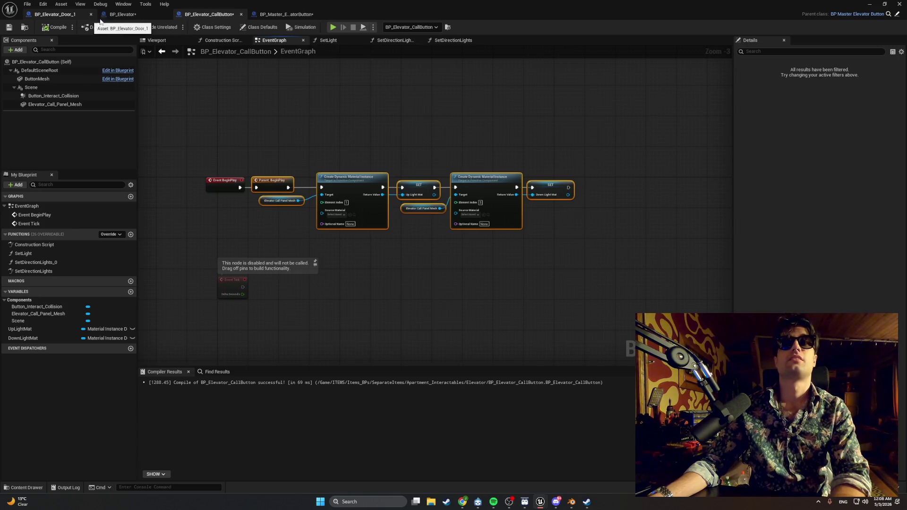
click(122, 14)
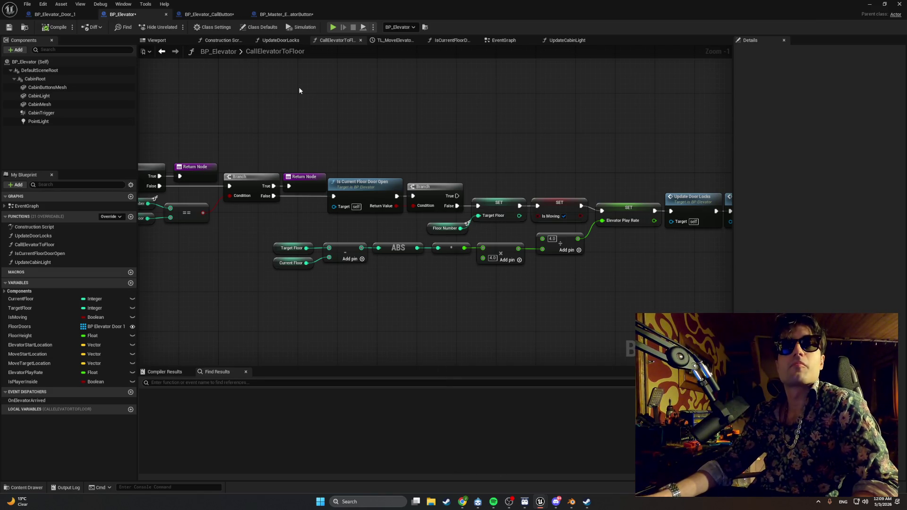
click(209, 14)
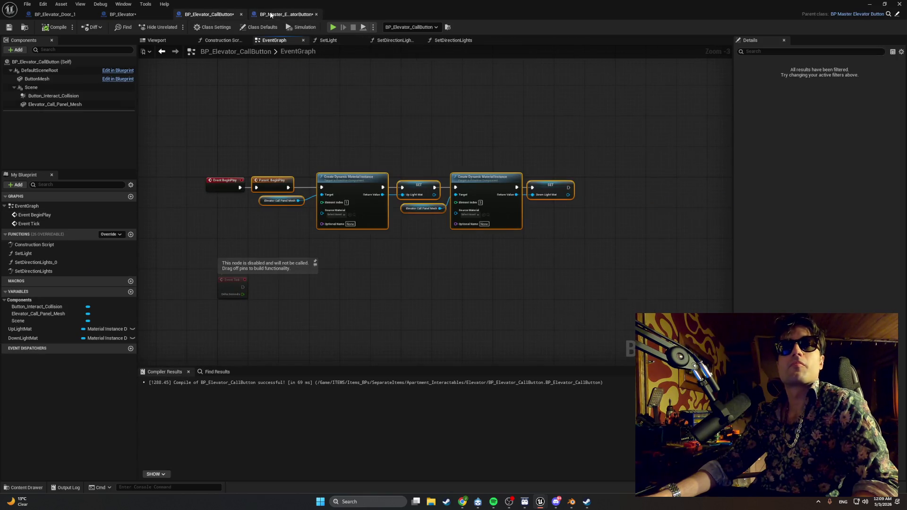
In BP_Master_ElevatorButton's EventGraph, nudge the Set Direction Lights node slightly left
click(286, 14)
scroll(358, 139, up, 4)
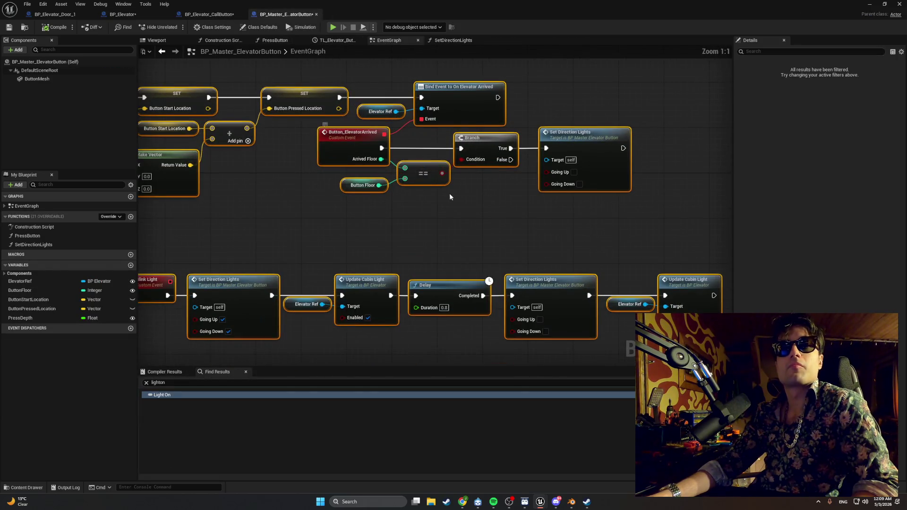
drag(455, 200, 389, 200)
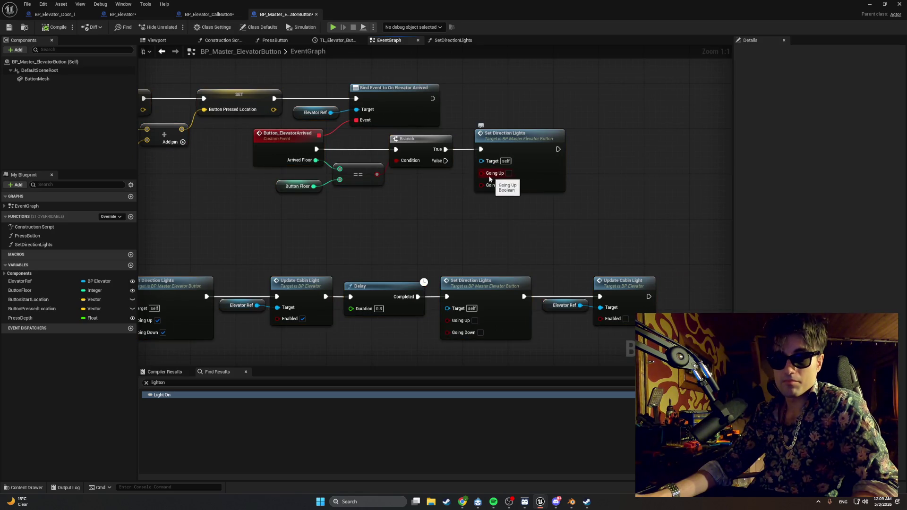
drag(500, 144, 489, 144)
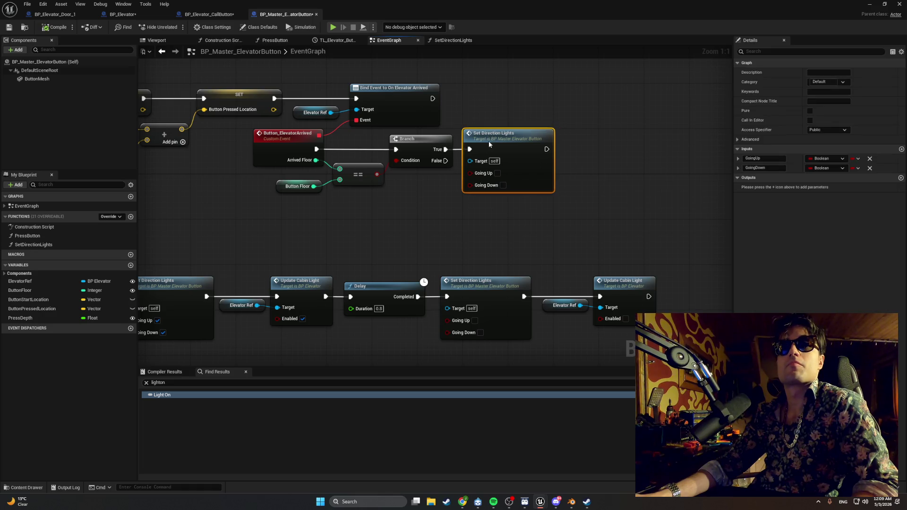
click(428, 214)
scroll(428, 213, down, 3)
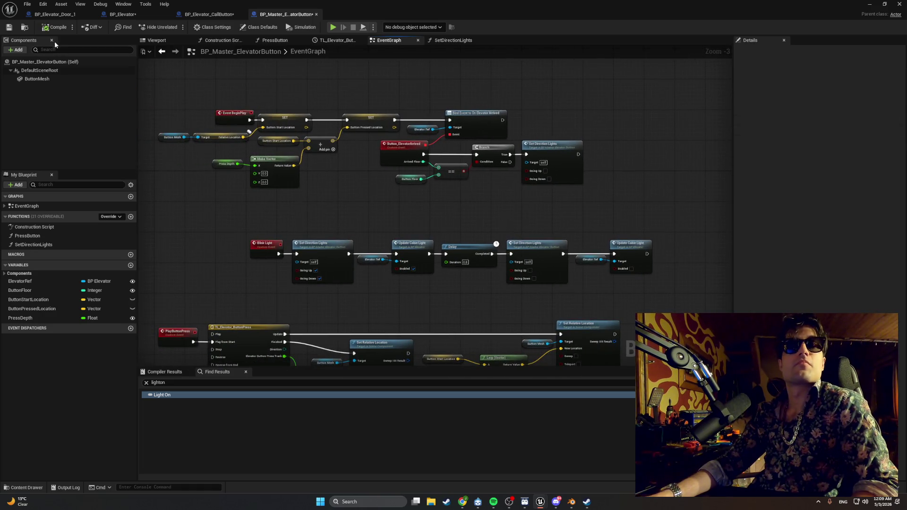
scroll(597, 159, down, 2)
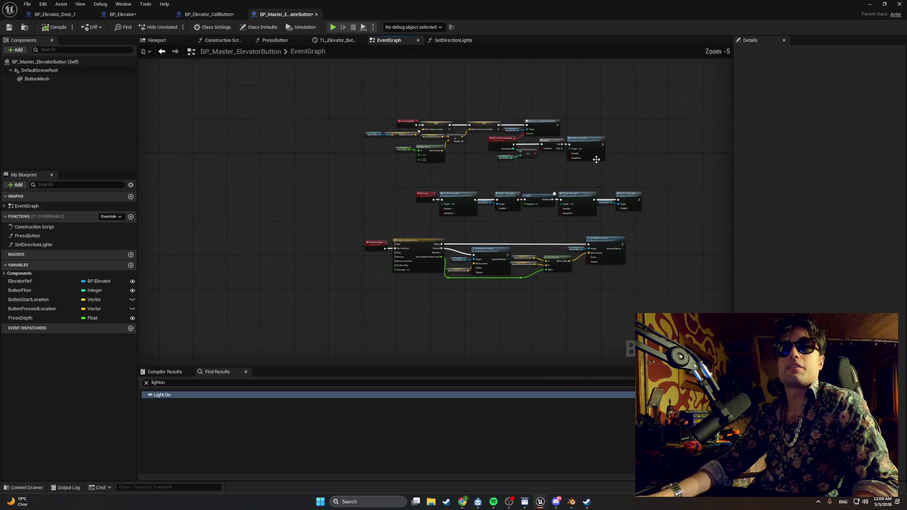
Reposition the top node group and pull the bottom node group up closer
drag(600, 166, 360, 112)
mouse_move(443, 129)
mouse_down()
mouse_move(474, 137)
mouse_move(472, 147)
mouse_up()
mouse_move(628, 294)
mouse_down()
mouse_move(472, 240)
mouse_move(357, 235)
mouse_up()
mouse_move(423, 241)
mouse_down()
mouse_move(471, 230)
mouse_move(460, 229)
mouse_move(474, 215)
mouse_move(373, 216)
mouse_move(367, 265)
mouse_up()
Lower the middle node row so the three rows are evenly spaced
scroll(468, 228, up, 4)
scroll(361, 237, down, 3)
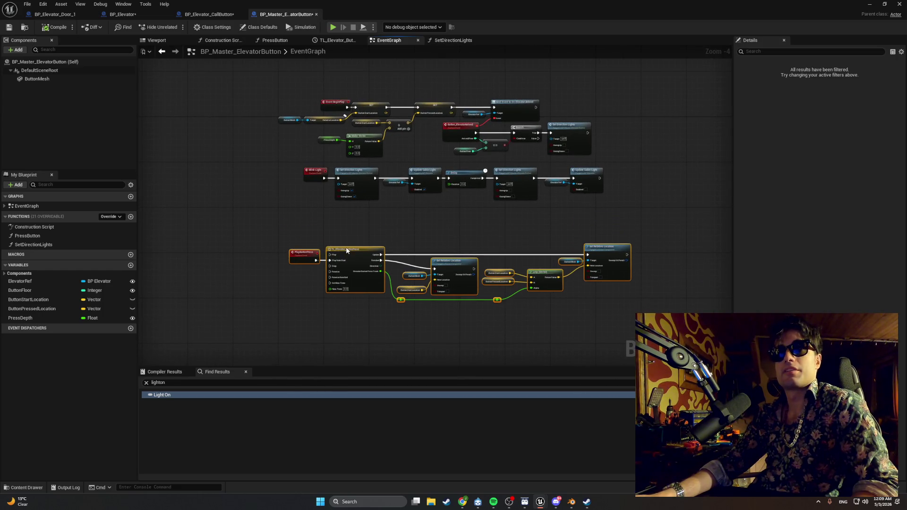
drag(590, 203, 276, 165)
drag(355, 174, 357, 198)
click(339, 172)
Check the Button Floor node's position, then return to BP_Elevator_CallButton
scroll(451, 151, up, 5)
click(477, 147)
click(494, 173)
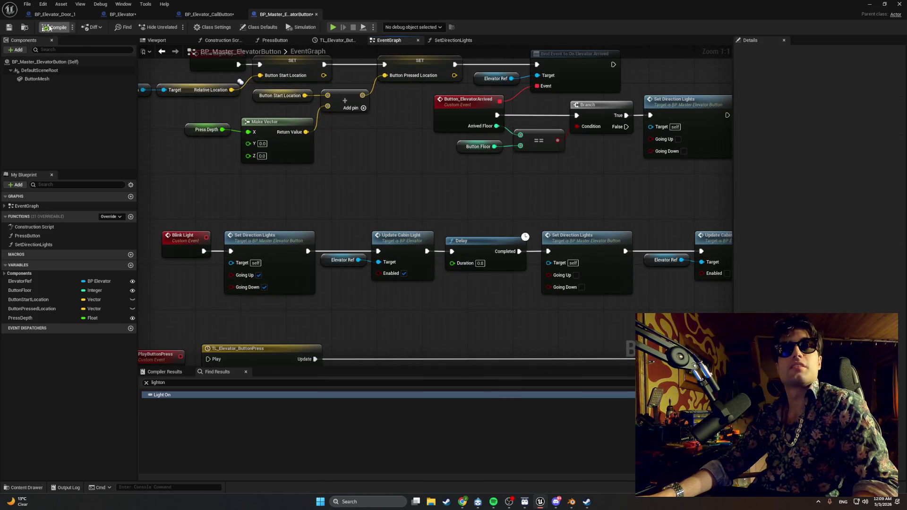
scroll(333, 166, down, 3)
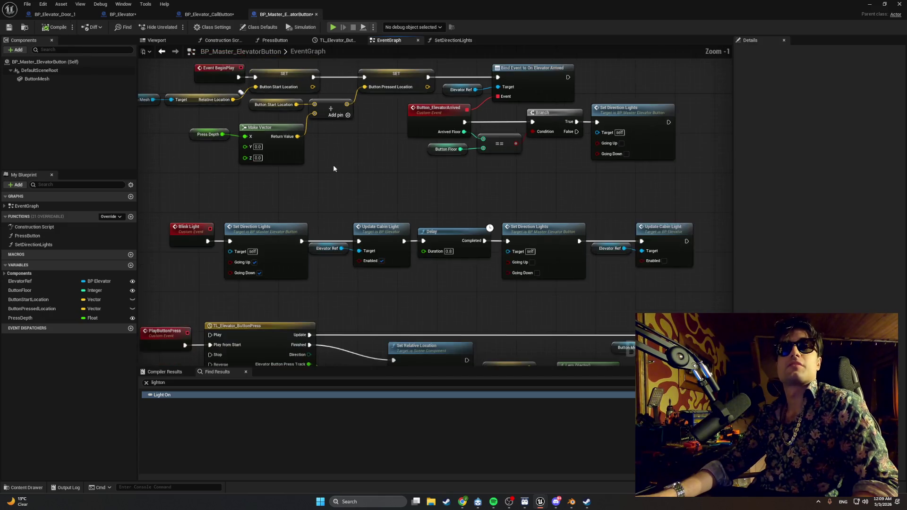
scroll(335, 165, down, 1)
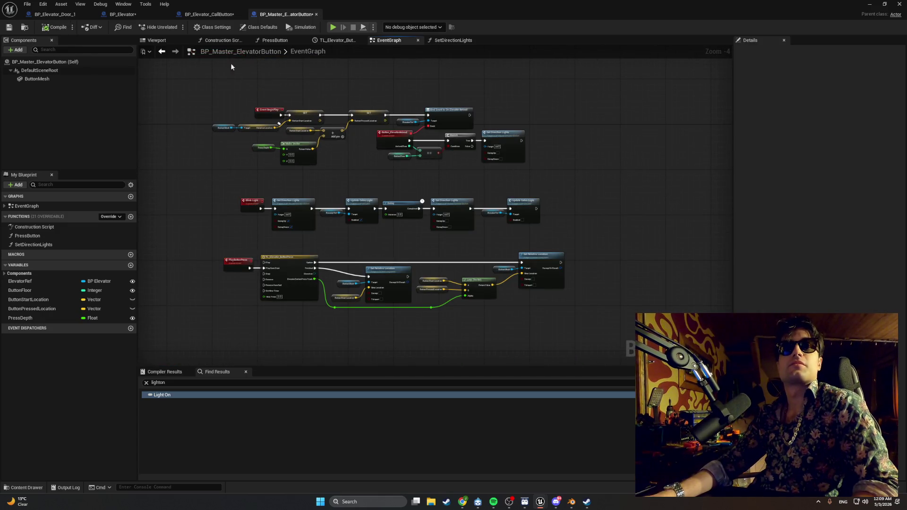
click(211, 15)
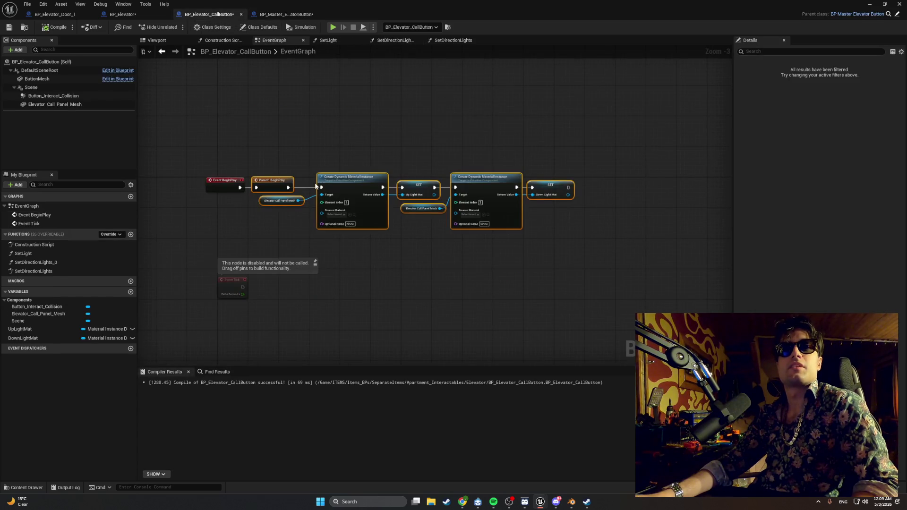
Shift the BeginPlay node row left and the two BeginPlay events slightly right
mouse_move(592, 243)
mouse_down()
mouse_move(516, 173)
mouse_move(338, 171)
mouse_move(330, 180)
mouse_up()
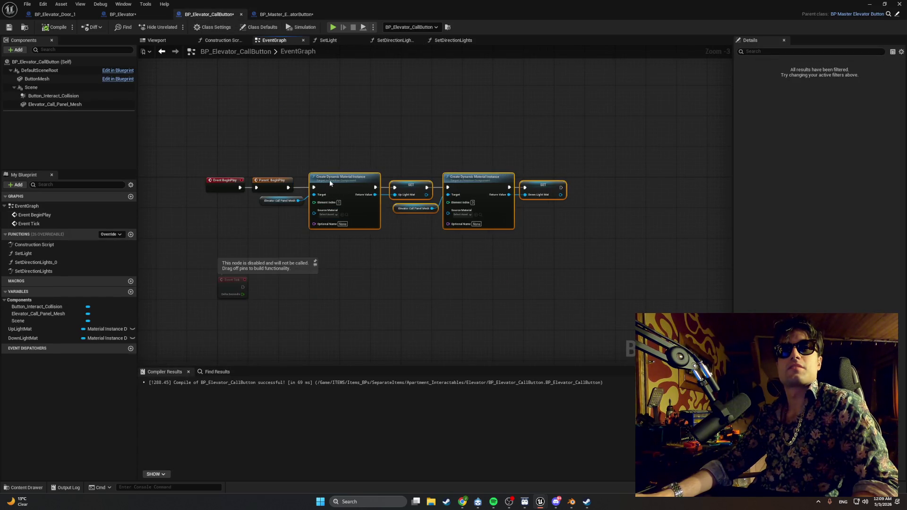
scroll(258, 201, up, 4)
click(259, 199)
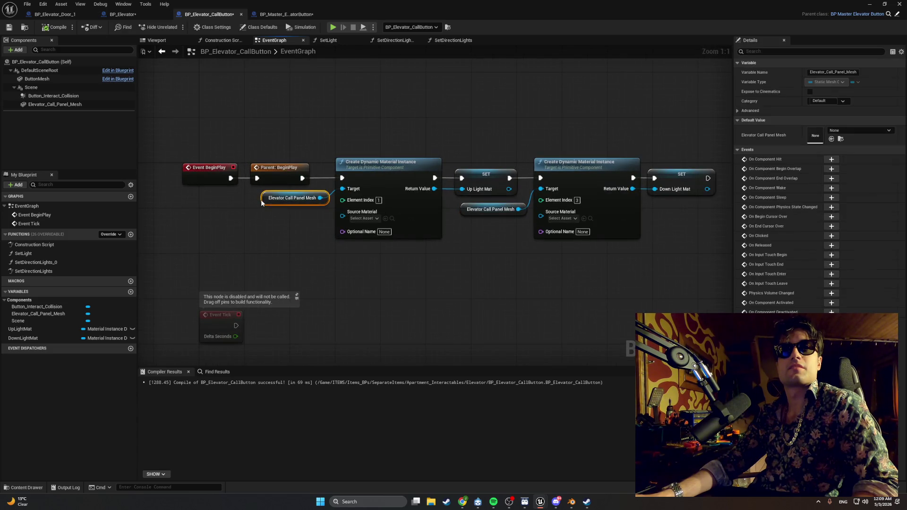
mouse_move(305, 127)
mouse_down()
mouse_move(224, 170)
mouse_move(282, 171)
mouse_up()
click(354, 109)
Nudge the second panel mesh getter and second Create Dynamic Material Instance left toward Set Up Light Mat
mouse_move(610, 274)
mouse_down()
mouse_move(396, 150)
mouse_move(373, 178)
mouse_up()
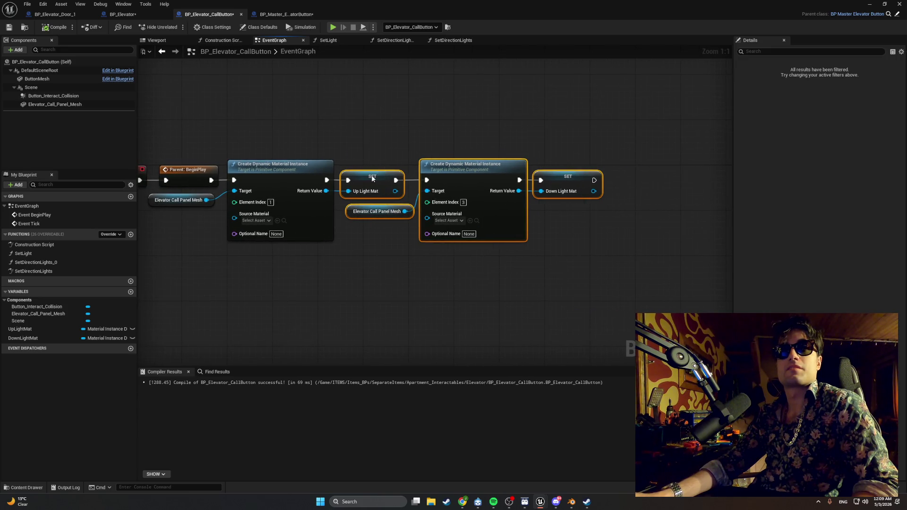
click(468, 268)
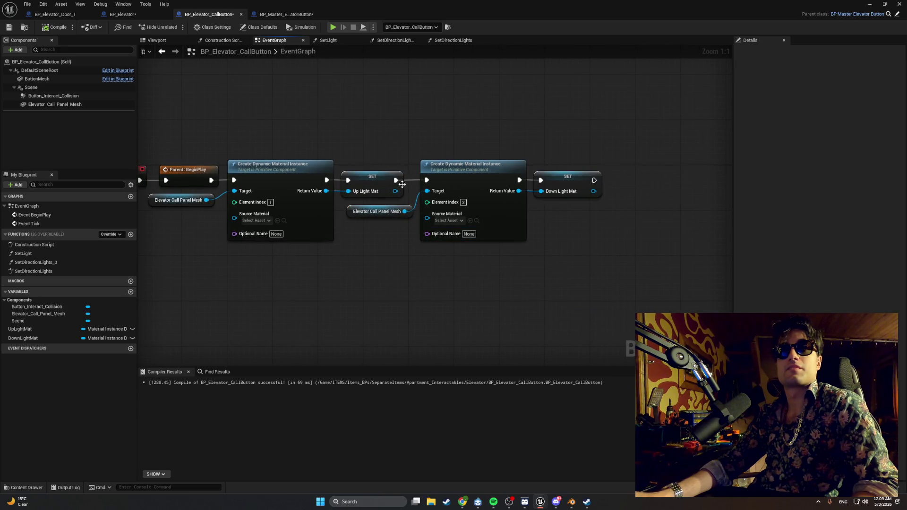
click(350, 213)
drag(350, 213, 344, 213)
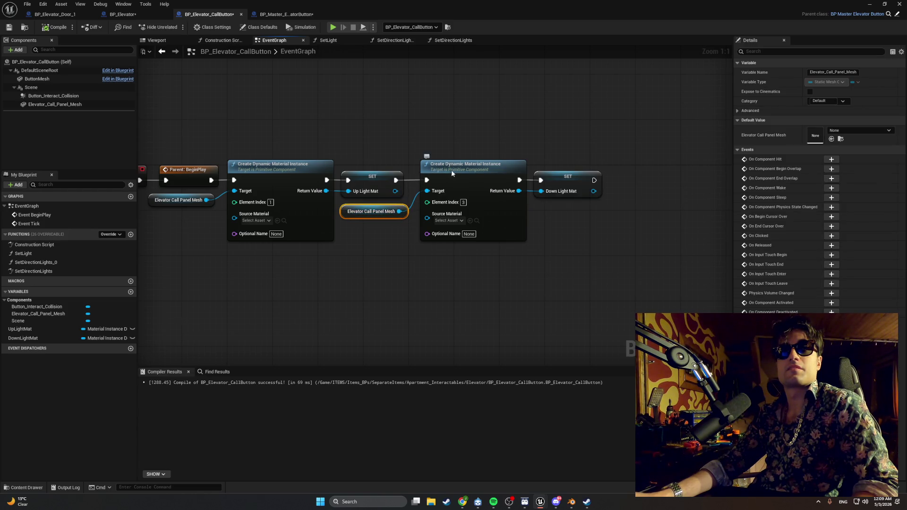
drag(452, 169, 448, 173)
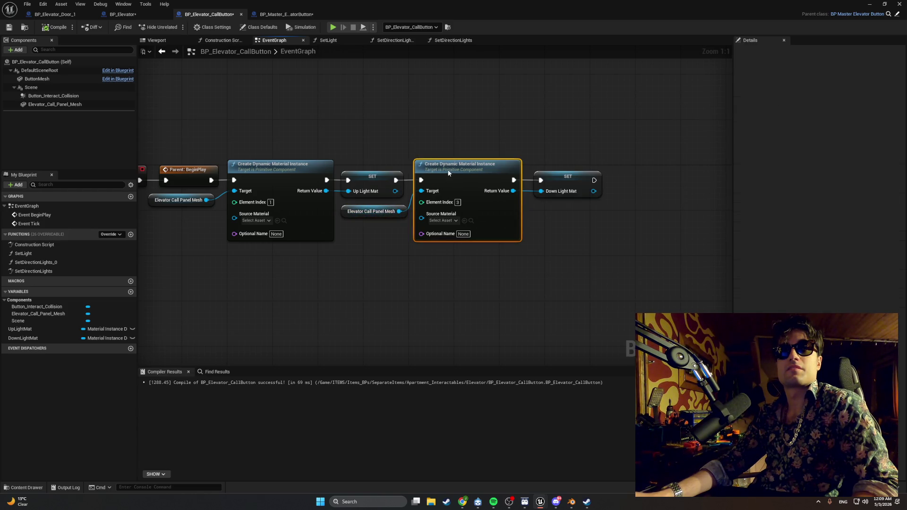
click(340, 213)
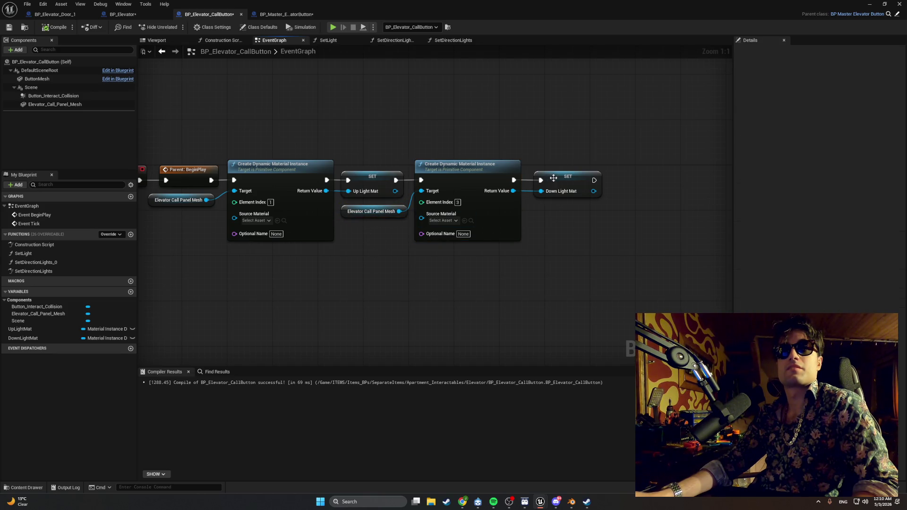
click(551, 178)
click(538, 257)
scroll(250, 155, down, 3)
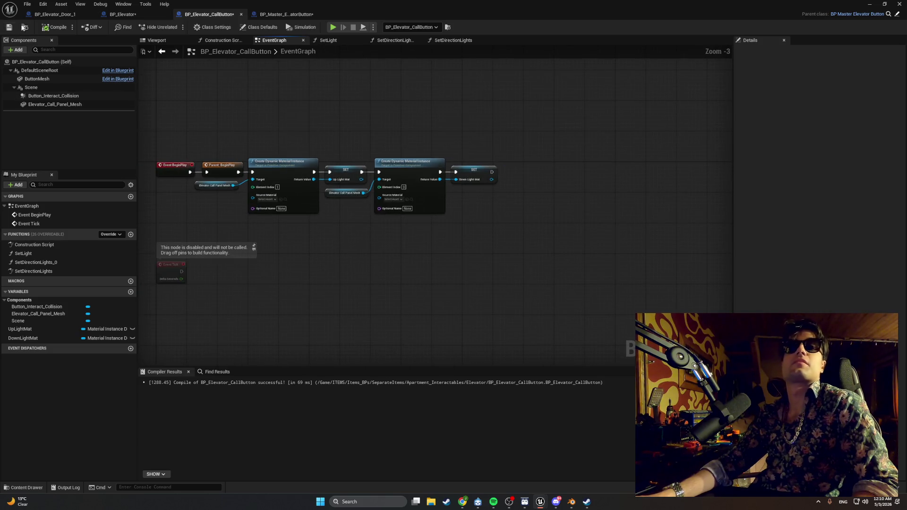
Save BP_Elevator_CallButton and look over its SetLight and SetDirectionLights_0 function graphs
click(9, 27)
scroll(287, 243, down, 1)
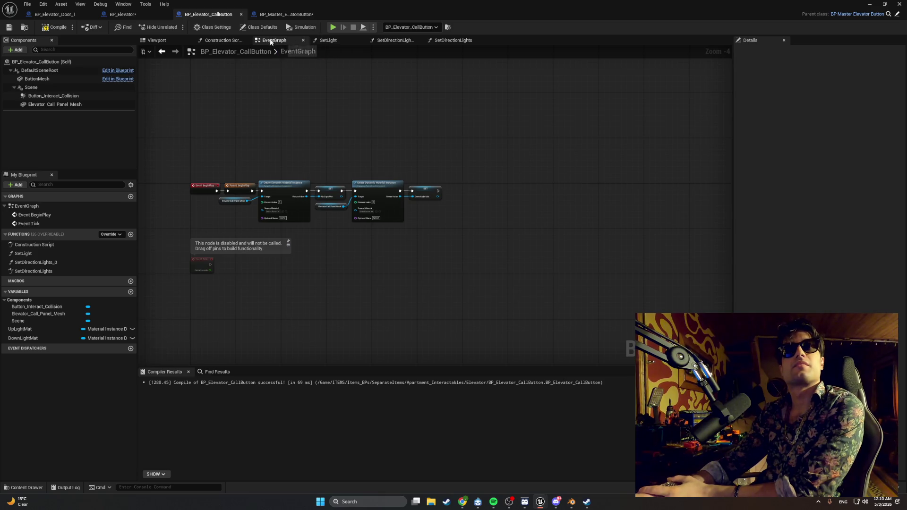
click(331, 41)
click(382, 40)
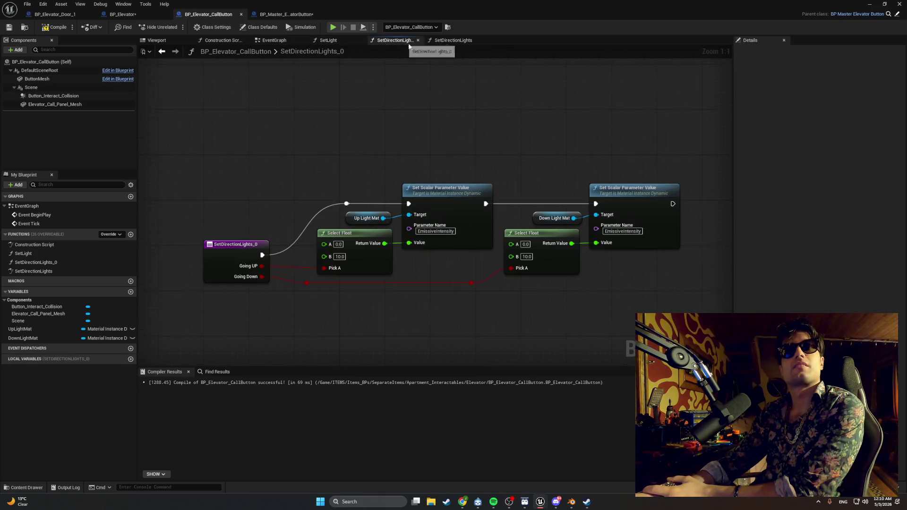
click(327, 42)
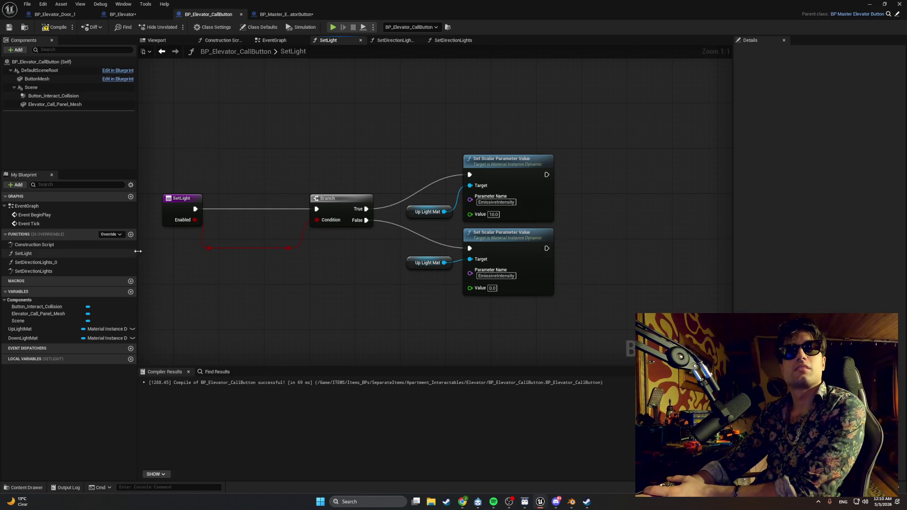
After comparing with the master button, delete SetLight's Branch and Set Scalar Parameter nodes and return to the level
click(286, 14)
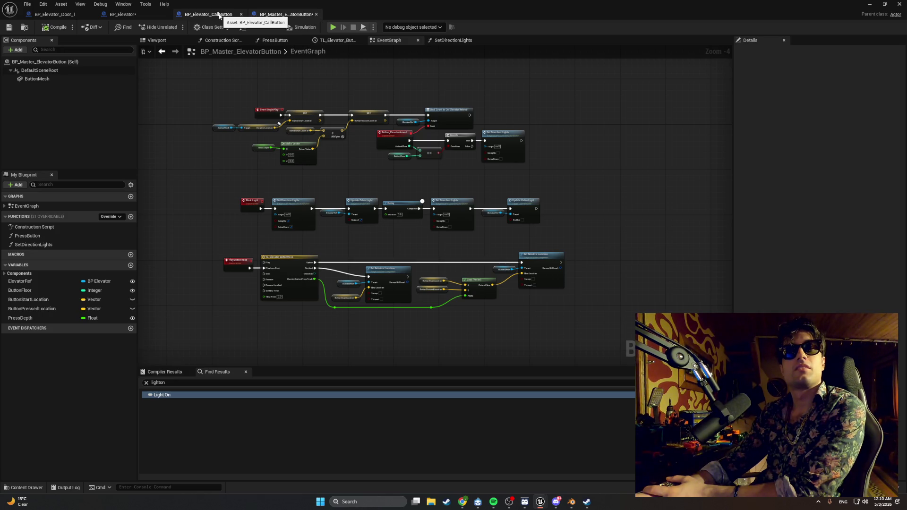
click(220, 16)
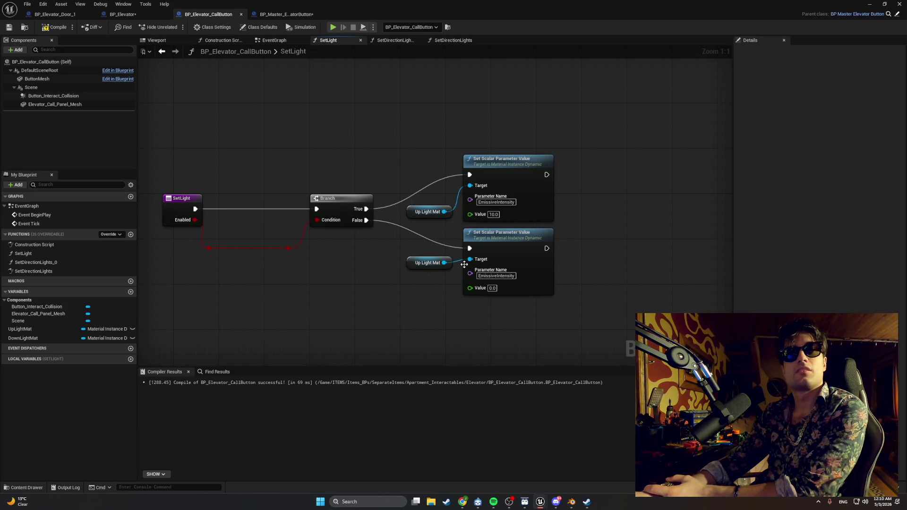
drag(586, 333, 239, 126)
key(Delete)
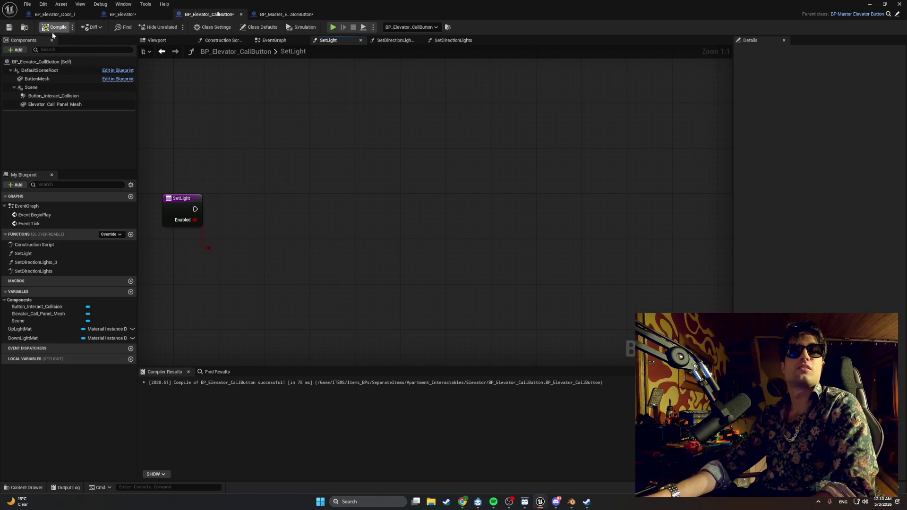
key(alt+Tab)
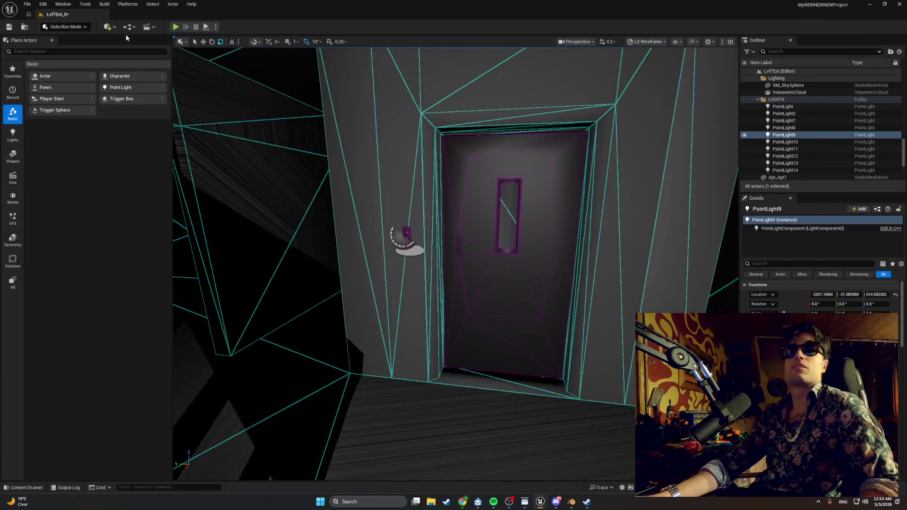
Play the level, use the elevator call panel to light both lights red, then return to the blueprint
click(175, 26)
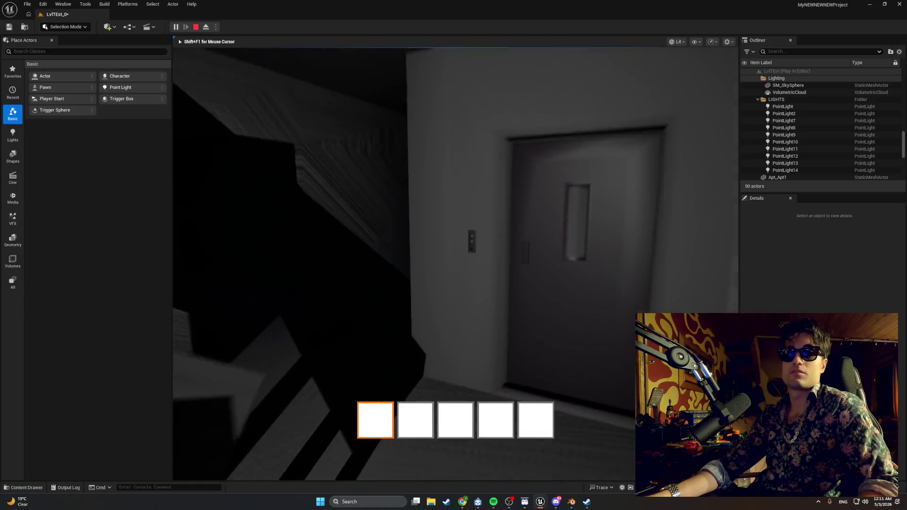
key(w)
key(e)
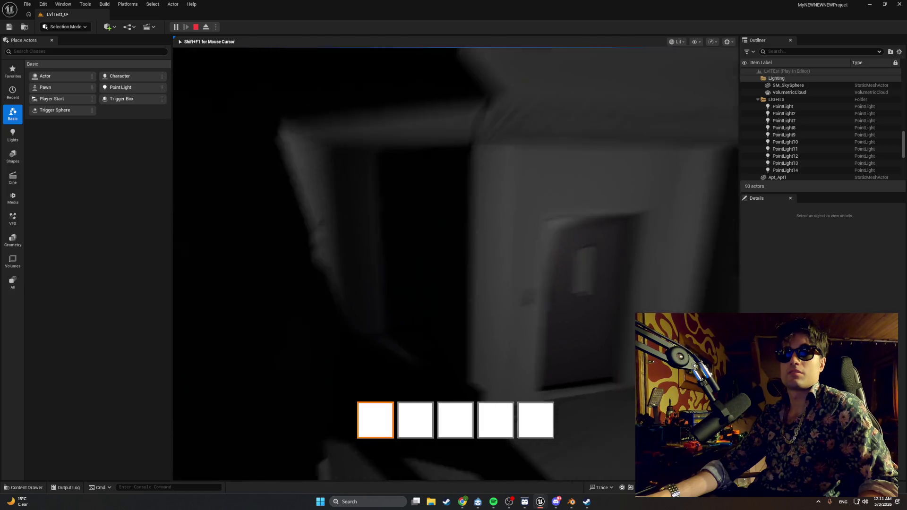
key(Escape)
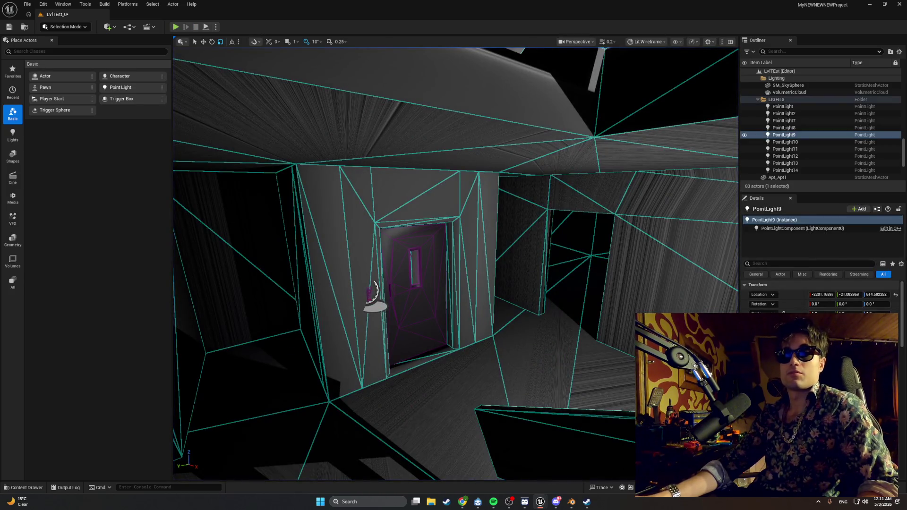
mouse_move(540, 502)
click(561, 477)
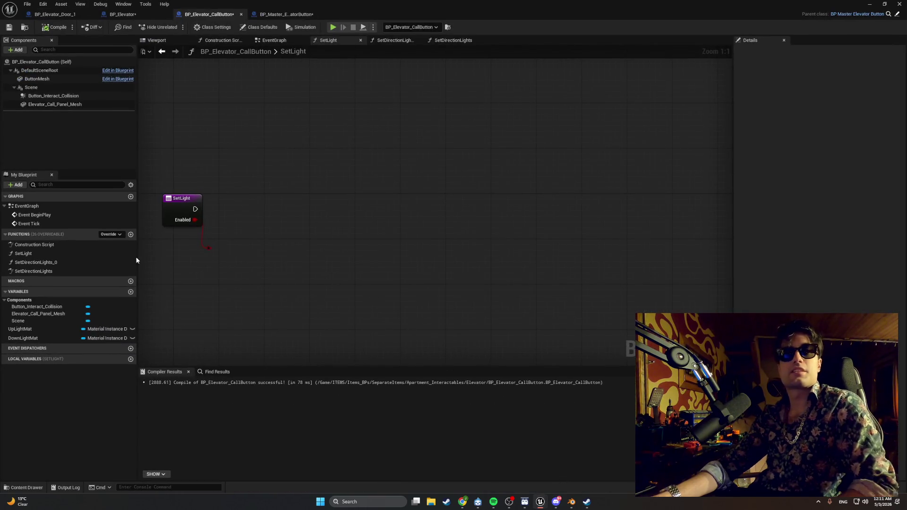
Delete the SetLight function from BP_Elevator_CallButton and recompile
click(76, 254)
key(Delete)
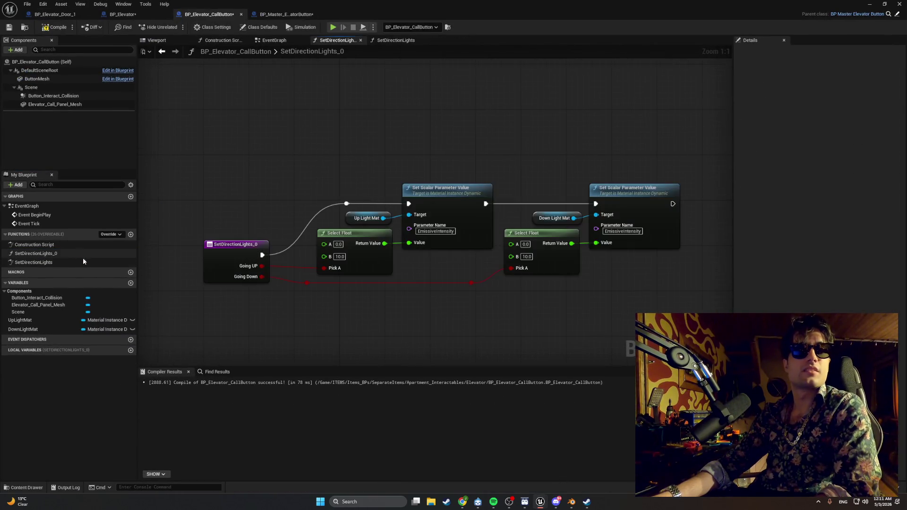
click(54, 27)
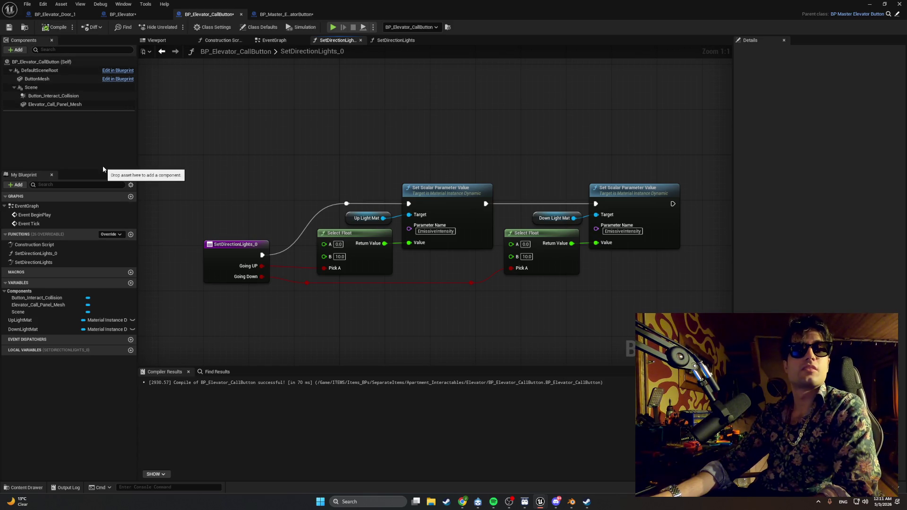
drag(317, 93, 239, 100)
Compare the SetDirectionLights and SetDirectionLights_0 function graphs side by side
click(385, 44)
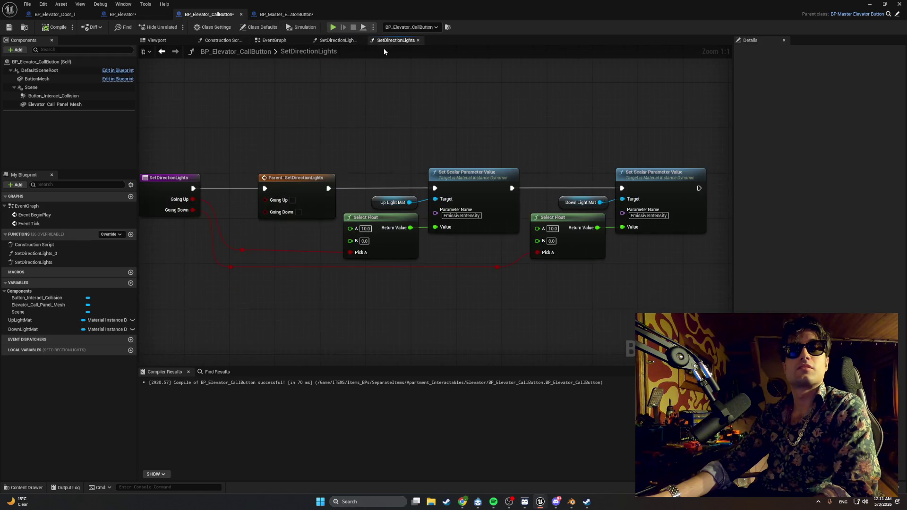
drag(327, 112, 332, 114)
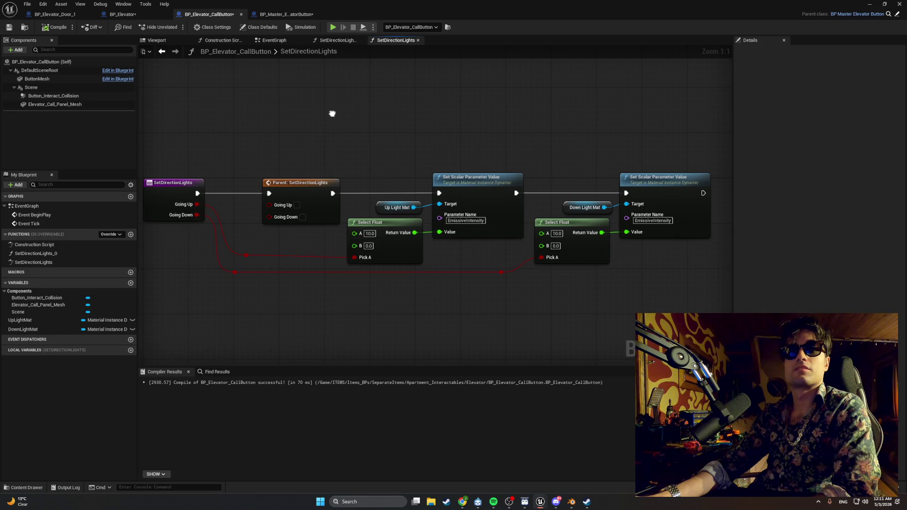
click(333, 40)
drag(302, 87, 310, 102)
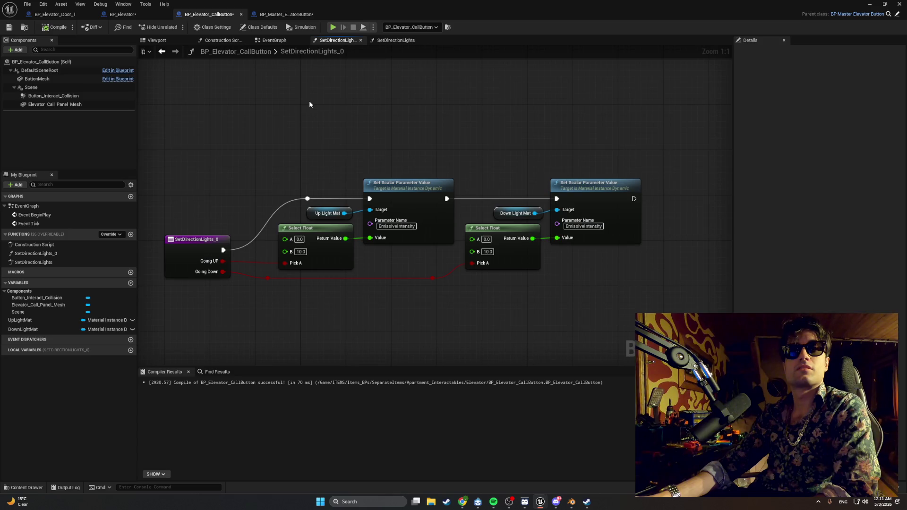
double_click(69, 256)
double_click(69, 260)
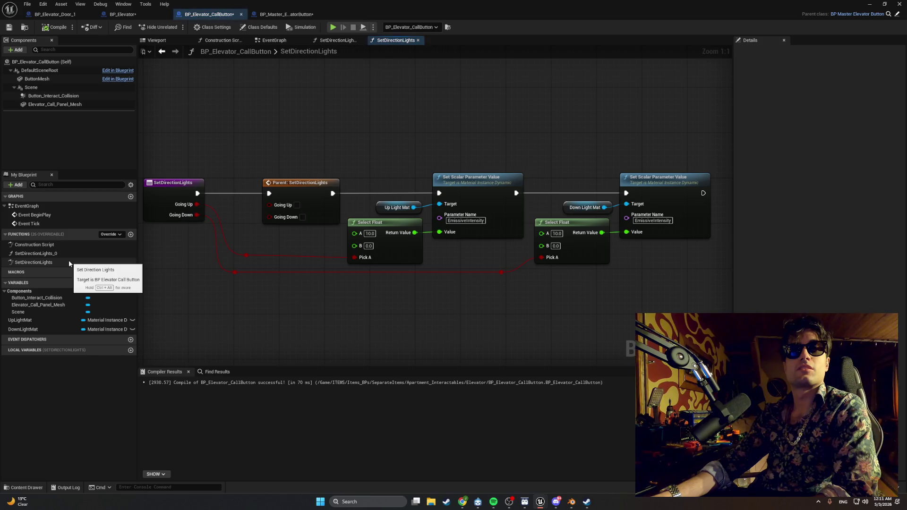
double_click(69, 256)
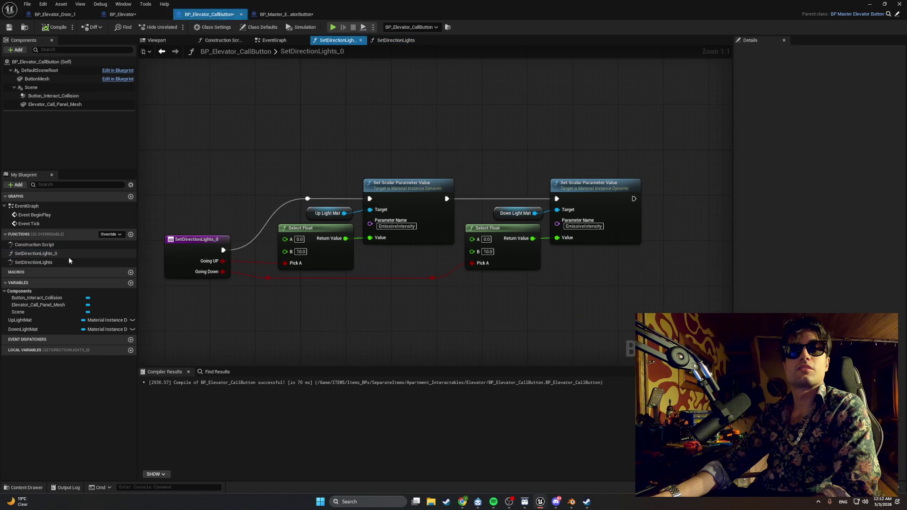
Delete the duplicate SetDirectionLights_0 function, recompile, and start playing the level
click(68, 256)
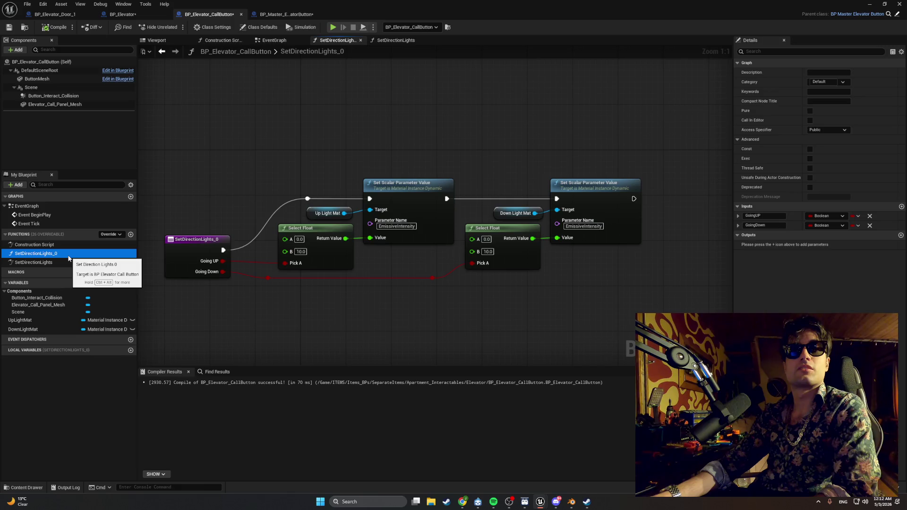
key(Delete)
click(56, 27)
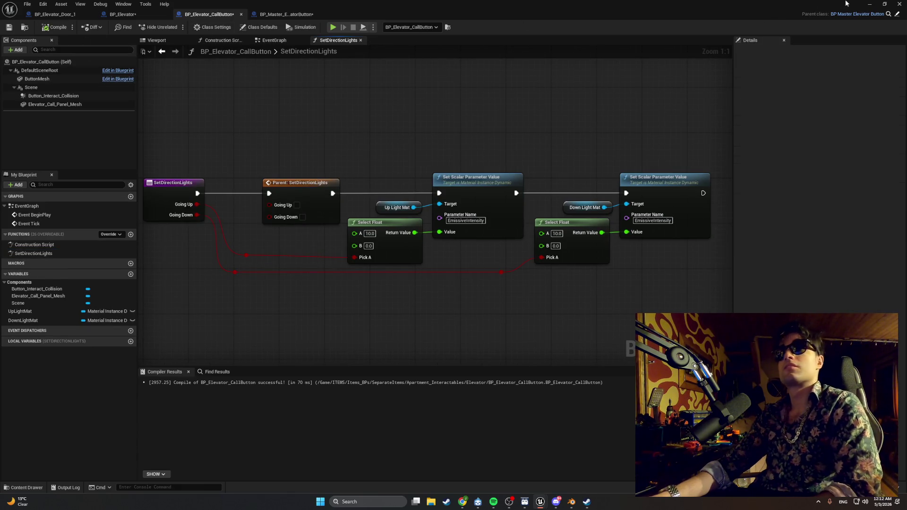
key(alt+Tab)
click(175, 27)
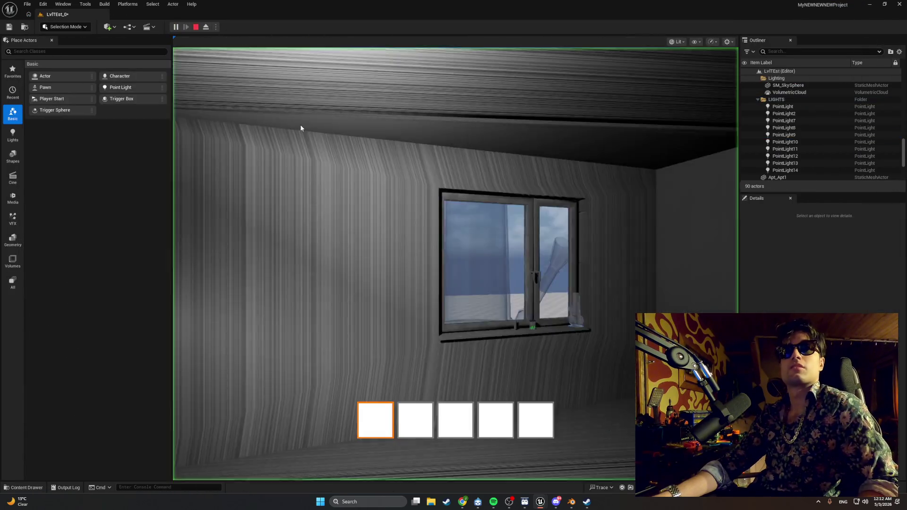
Walk to the elevator, press the call button three times with E, then stop with Esc
key(w)
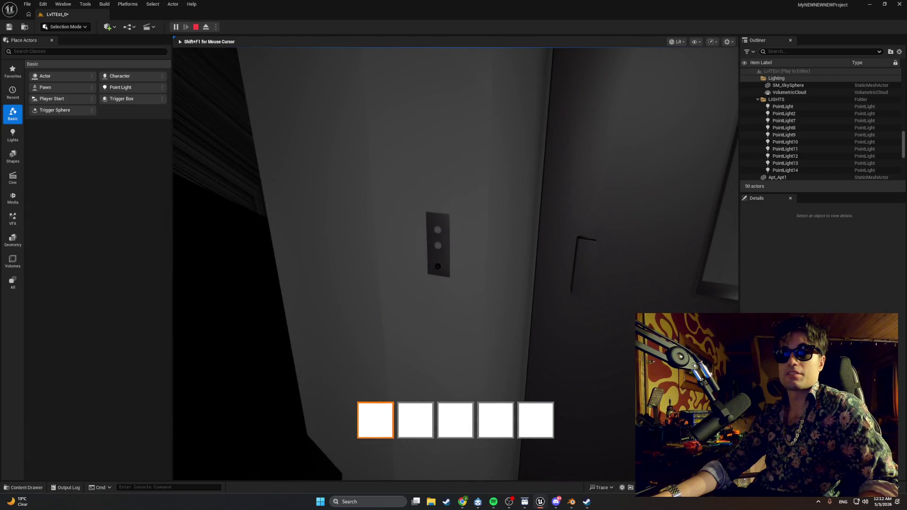
key(e)
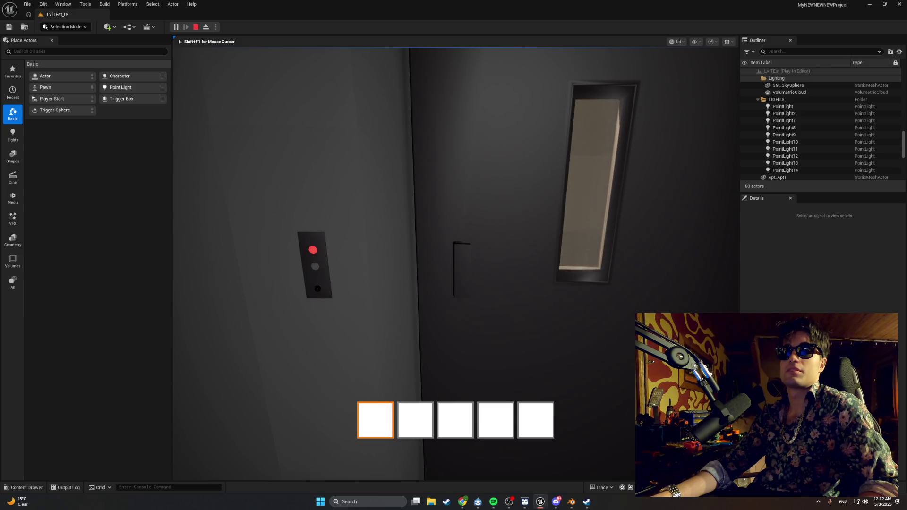
key(e)
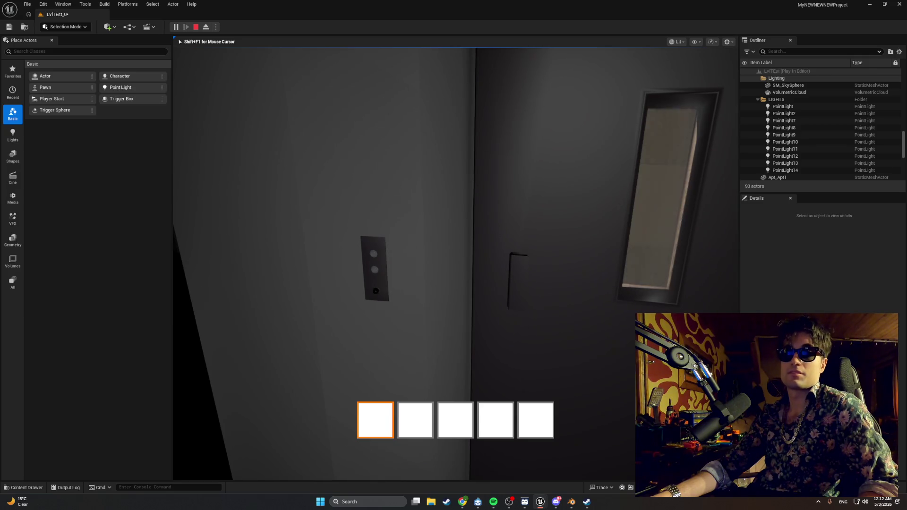
mouse_move(453, 255)
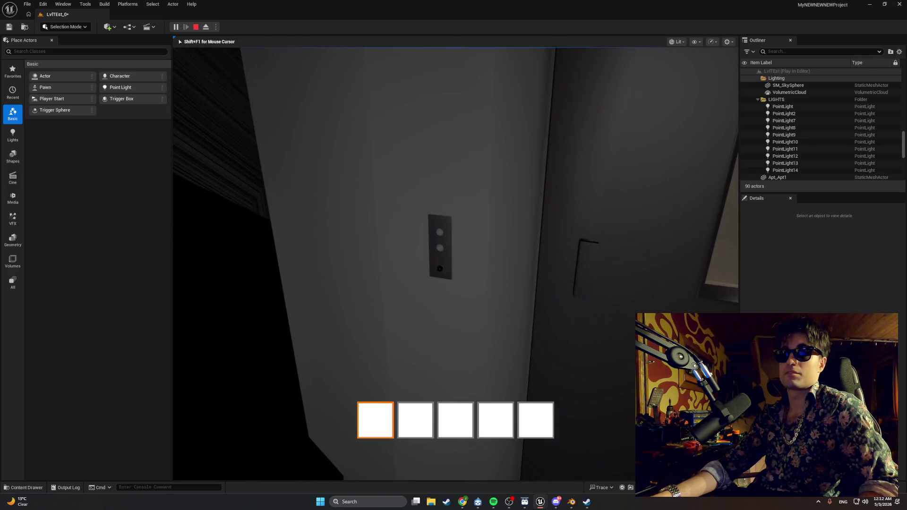
key(e)
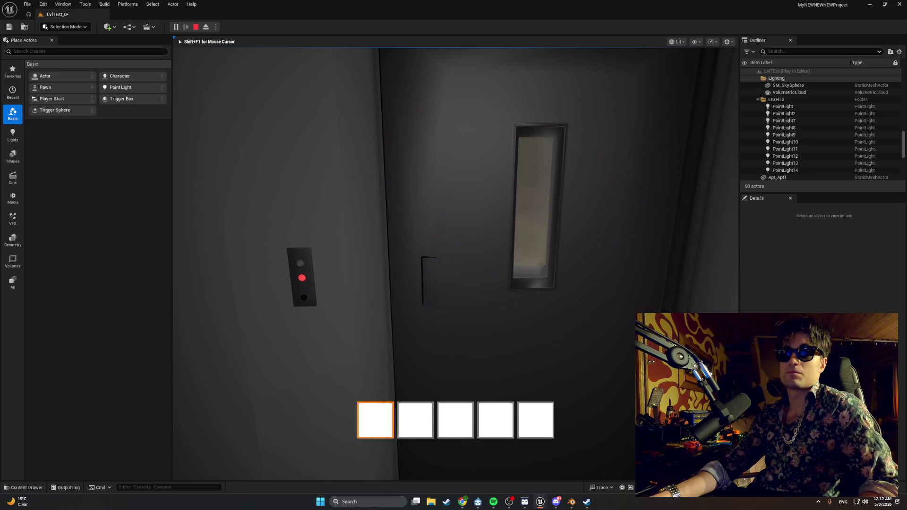
key(Escape)
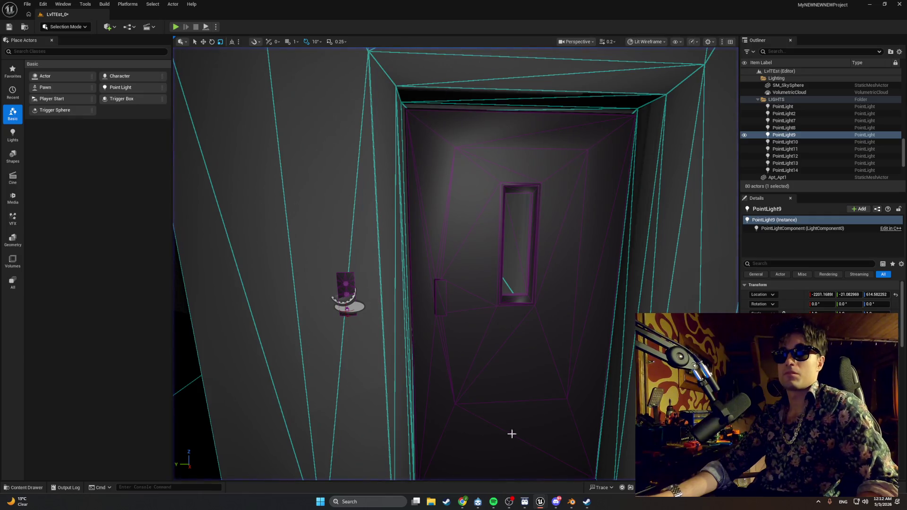
Flip between the call button's EventGraph and SetDirectionLights graphs, then switch to BP_Master_ElevatorButton
mouse_move(540, 502)
click(559, 476)
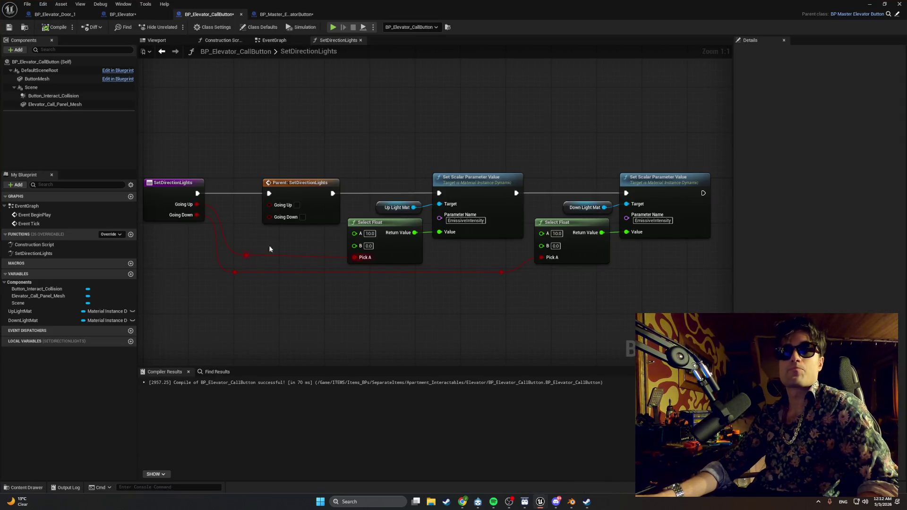
click(274, 40)
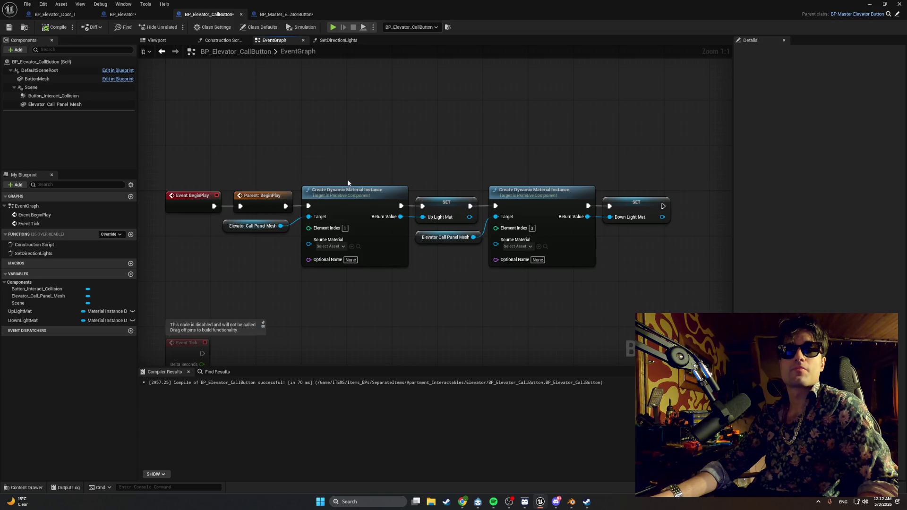
click(333, 40)
drag(327, 68, 349, 98)
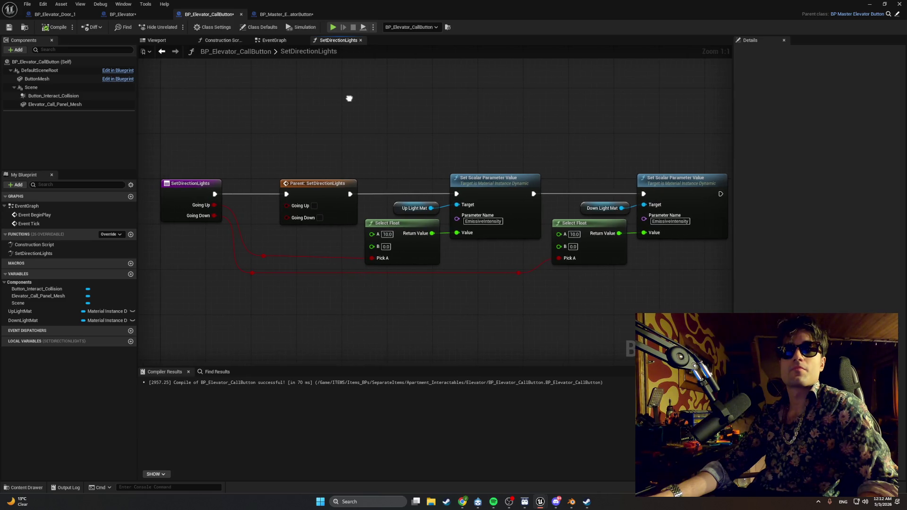
click(272, 42)
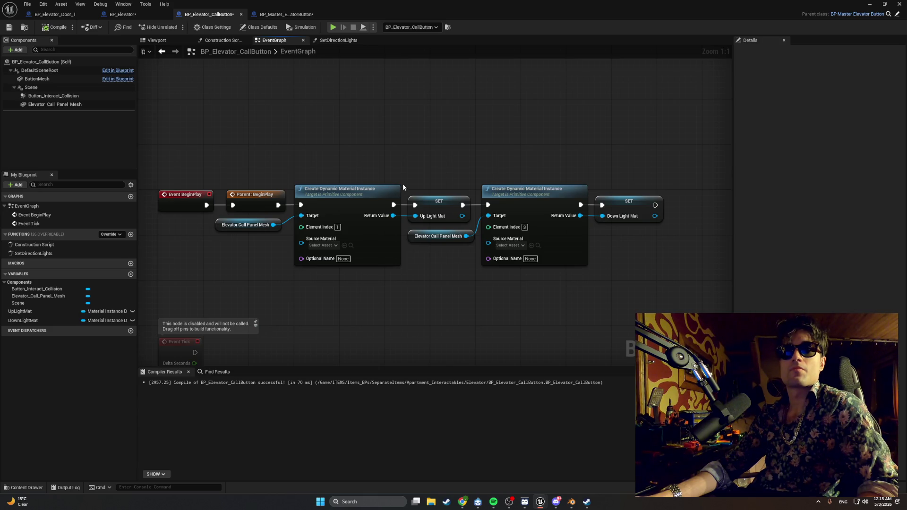
click(337, 40)
scroll(331, 86, down, 2)
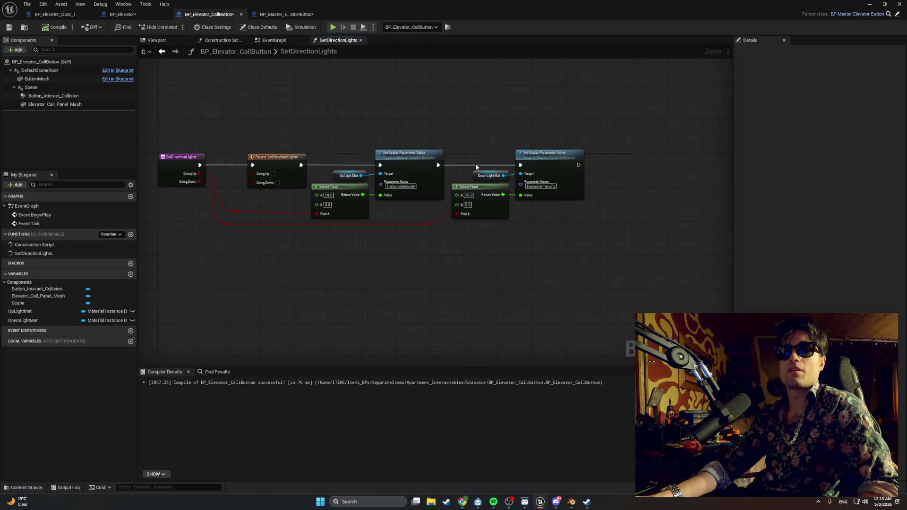
click(256, 16)
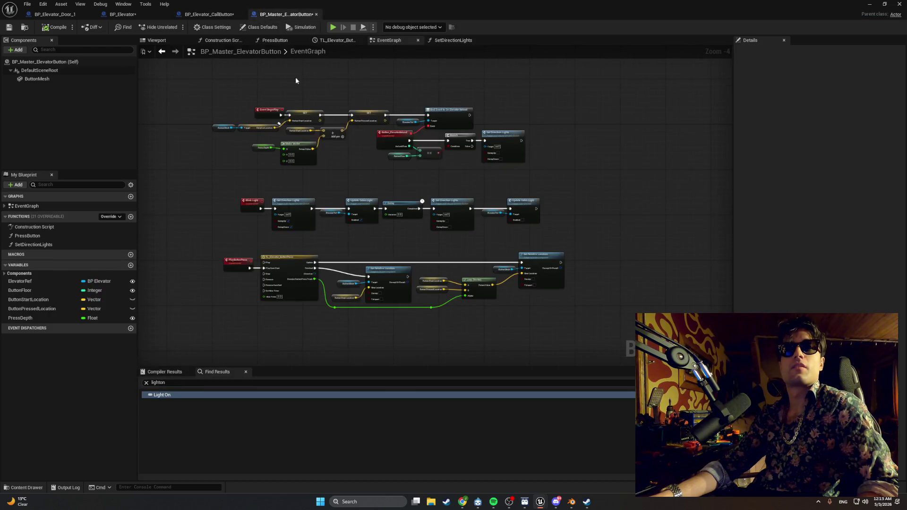
Pan across the master EventGraph's Blink Light, timeline, PlayButtonPress and Event BeginPlay rows
scroll(296, 77, up, 2)
drag(300, 60, 307, 88)
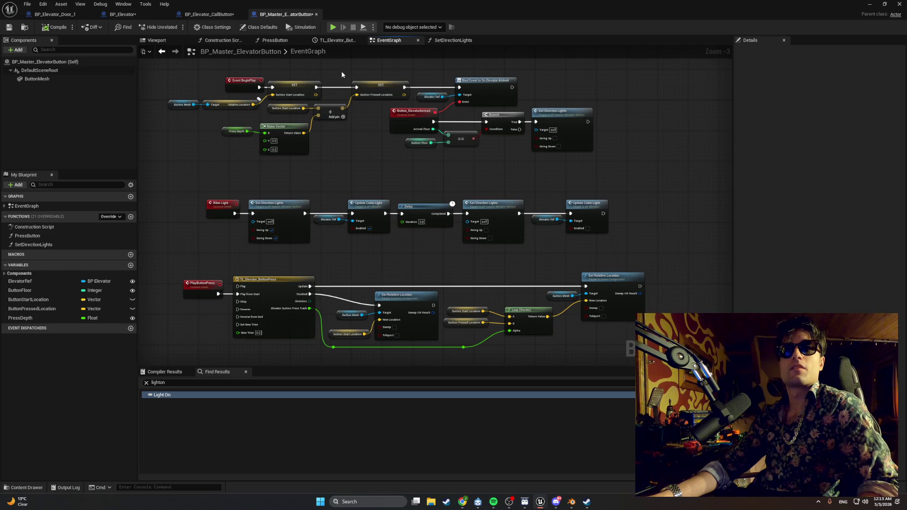
scroll(342, 75, up, 3)
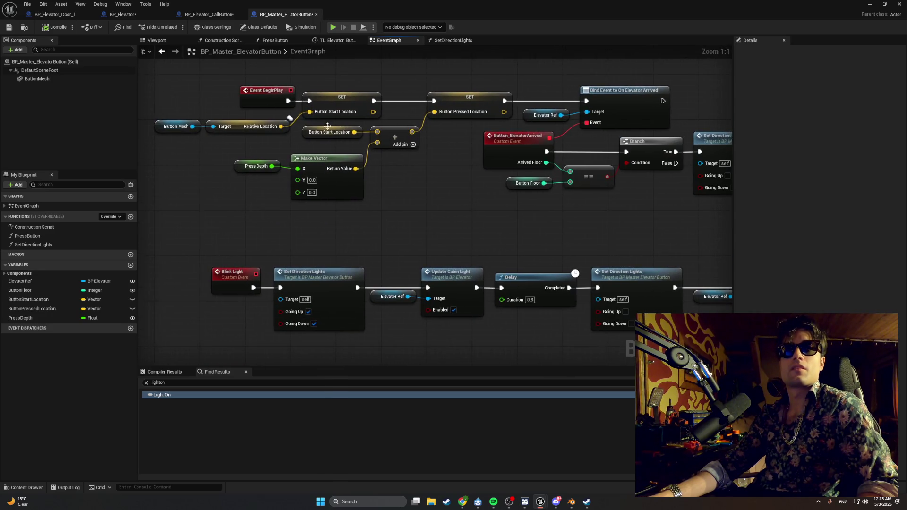
scroll(373, 155, down, 1)
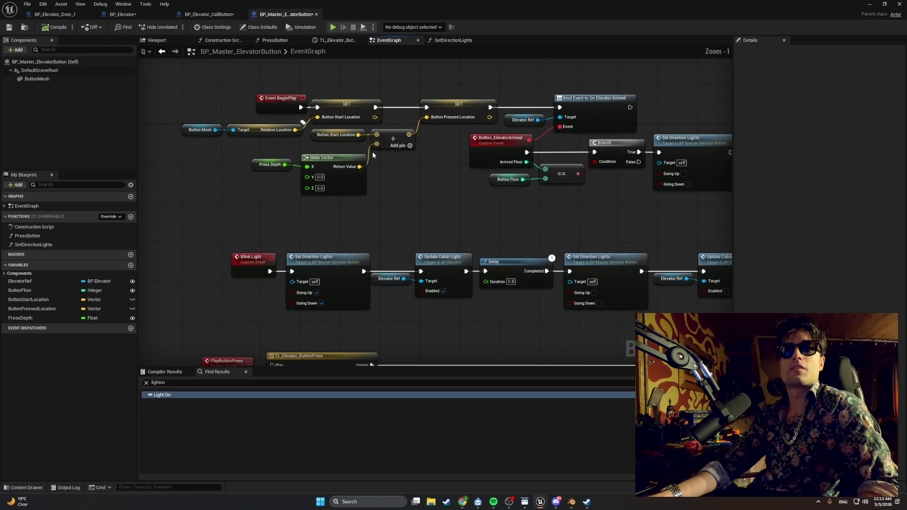
drag(373, 155, 325, 134)
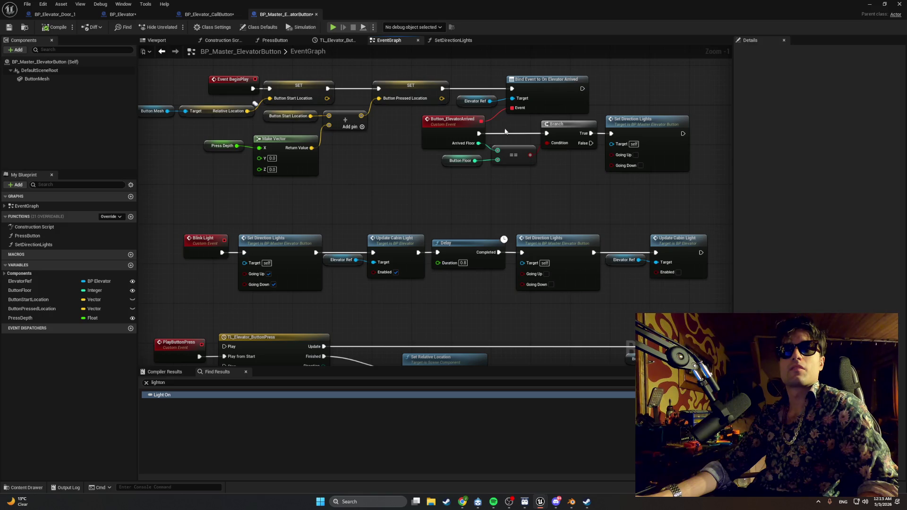
mouse_move(325, 133)
mouse_down()
mouse_move(450, 140)
mouse_move(323, 180)
mouse_move(361, 170)
mouse_move(281, 168)
mouse_move(318, 142)
mouse_up()
drag(212, 160, 246, 169)
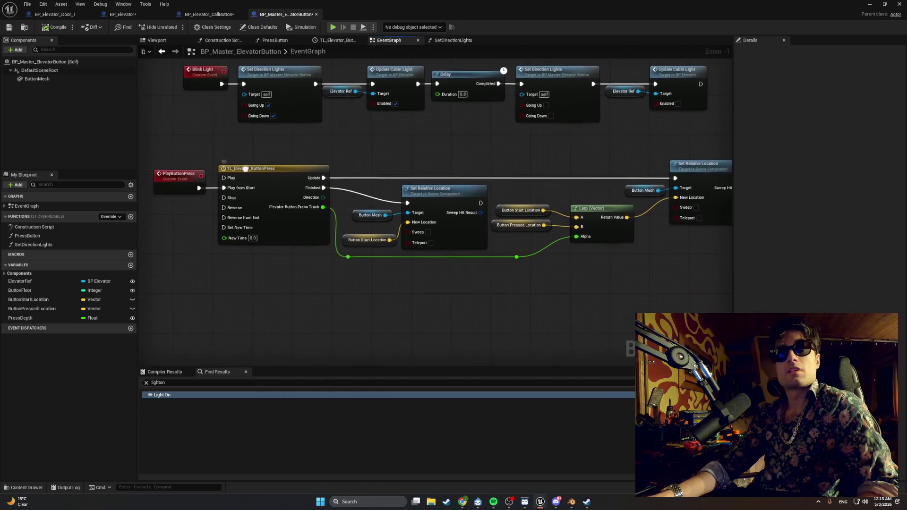
drag(418, 163, 409, 158)
mouse_move(243, 191)
mouse_down()
mouse_move(263, 199)
mouse_move(296, 243)
mouse_move(266, 258)
mouse_move(256, 249)
mouse_up()
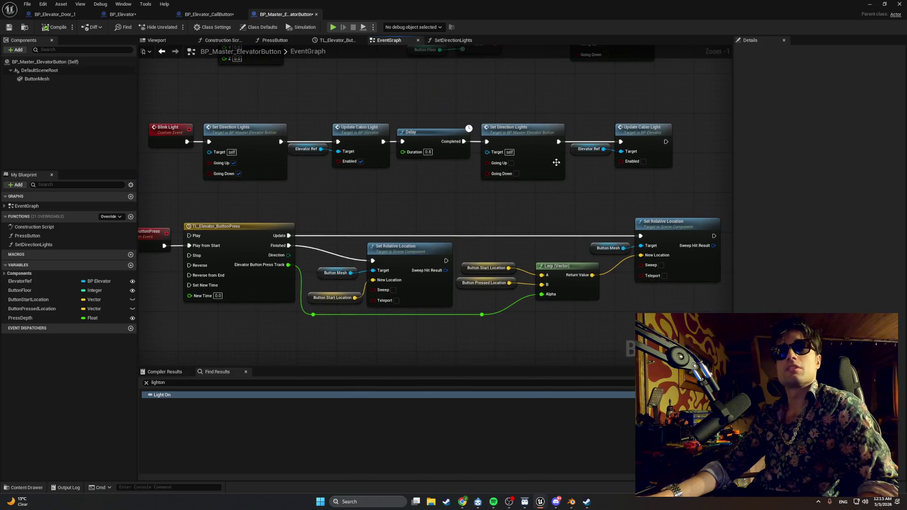
mouse_move(231, 146)
mouse_down()
mouse_move(247, 228)
mouse_move(290, 268)
mouse_up()
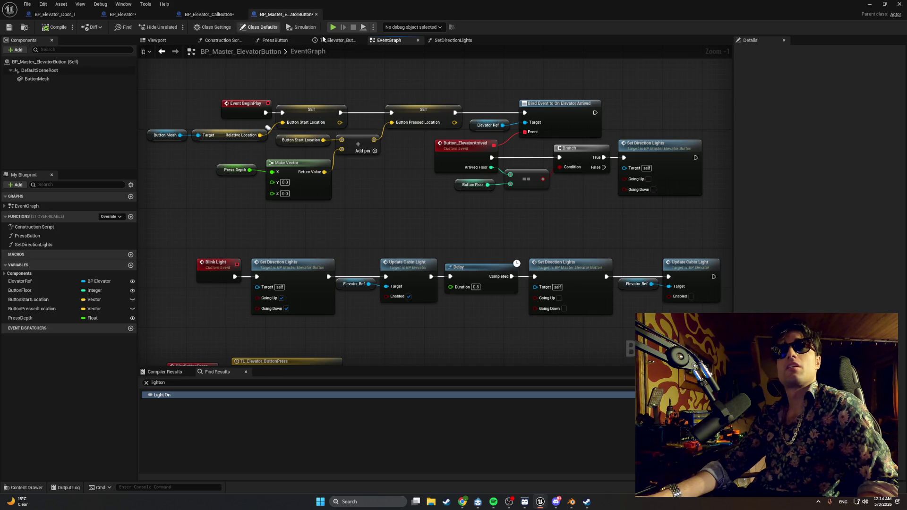
Check the master SetDirectionLights function, then view BP_Elevator_CallButton's SetDirectionLights and EventGraph
click(453, 41)
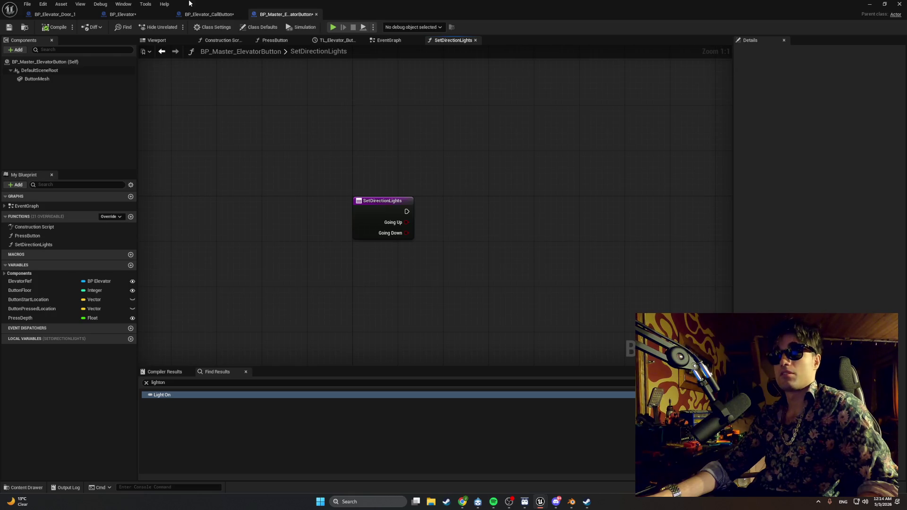
click(191, 14)
drag(282, 136, 314, 131)
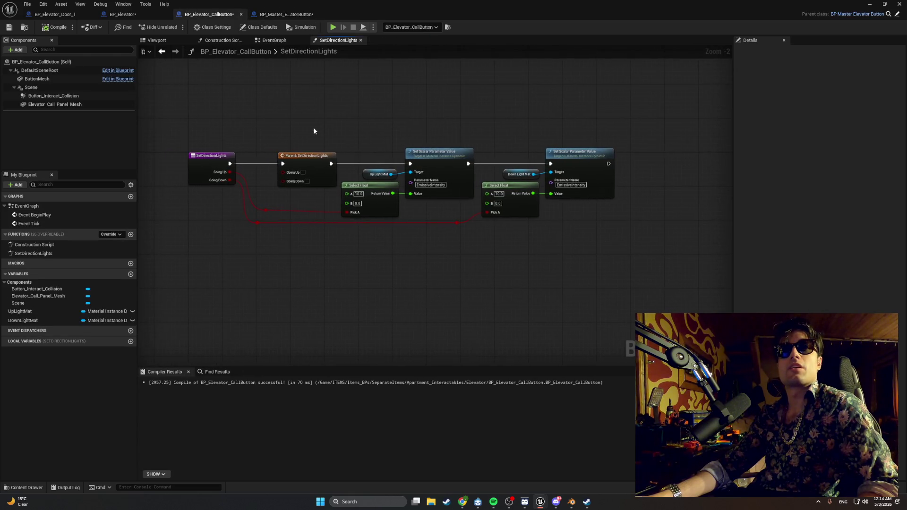
click(275, 42)
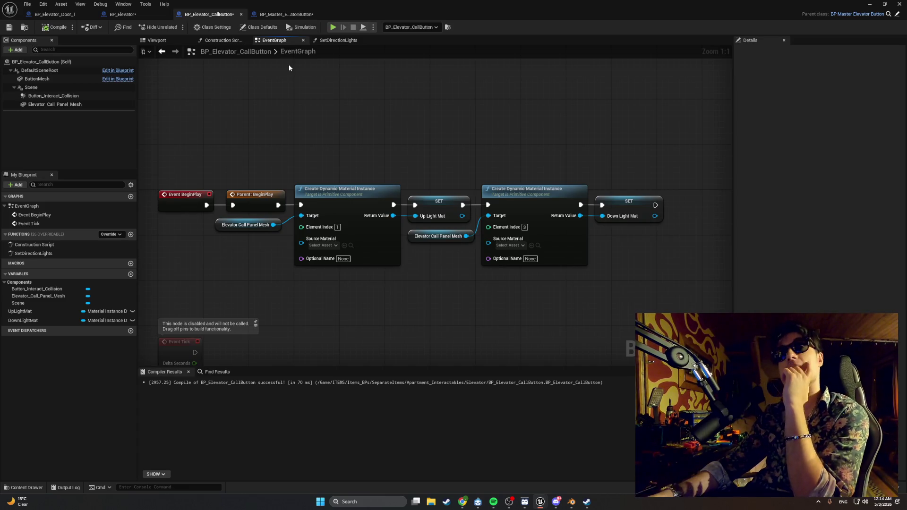
Leave the SetDirectionLights graph and pan across BP_Master_ElevatorButton's EventGraph
click(315, 41)
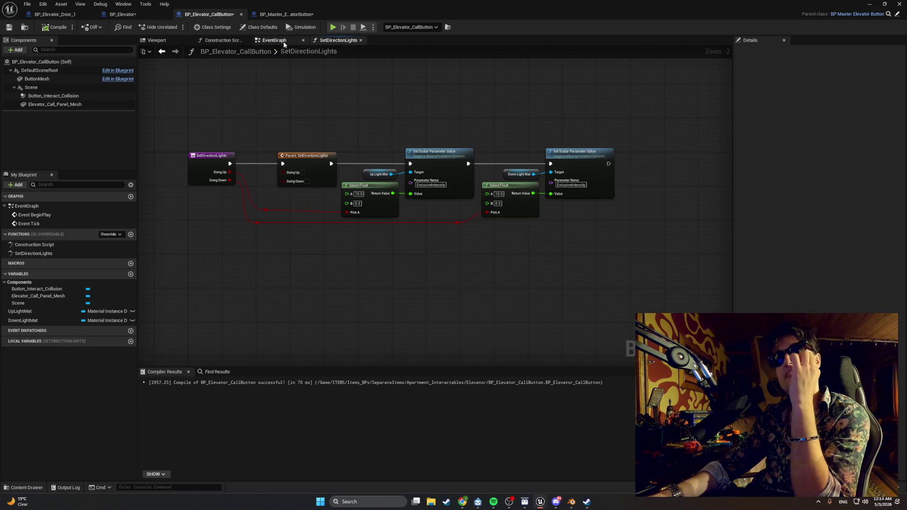
click(267, 41)
click(265, 15)
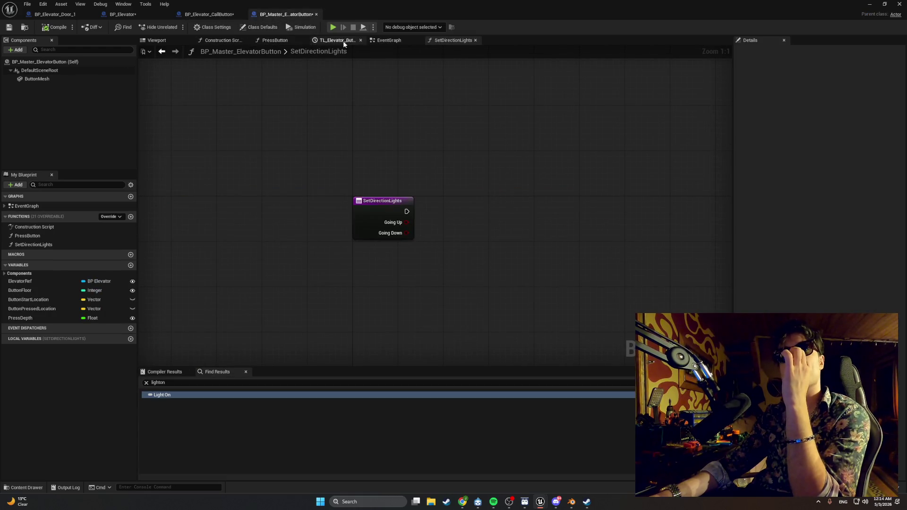
click(402, 41)
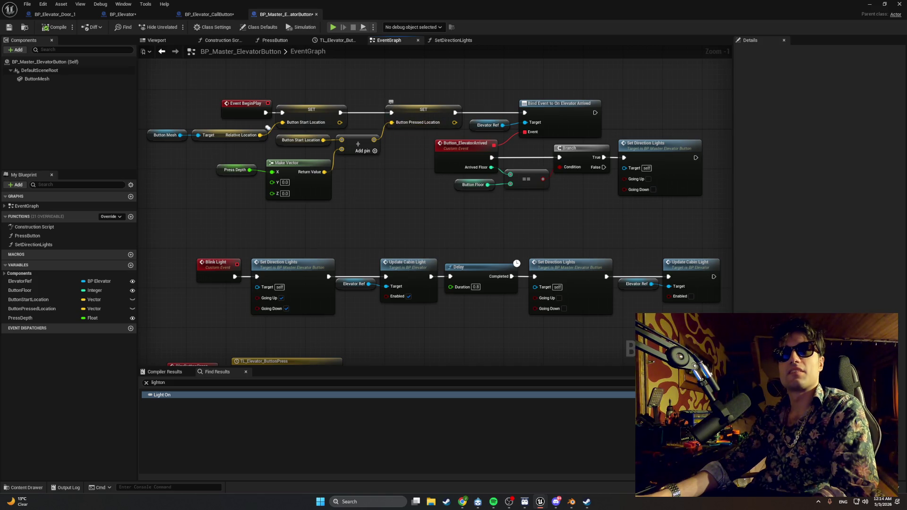
drag(391, 125, 354, 121)
Review the TL_Elevator_ButtonPress timeline, Construction Script and PressButton graph, then start a play-in-editor session
click(324, 42)
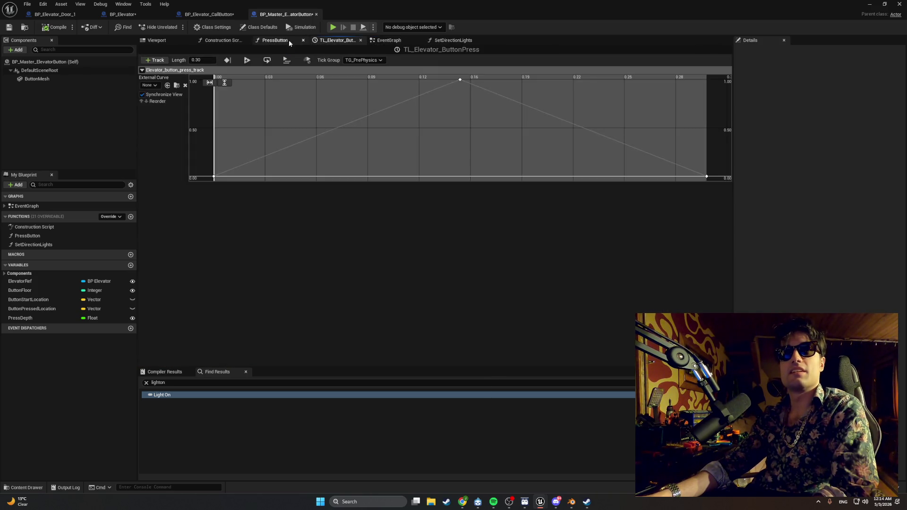
click(285, 41)
click(237, 41)
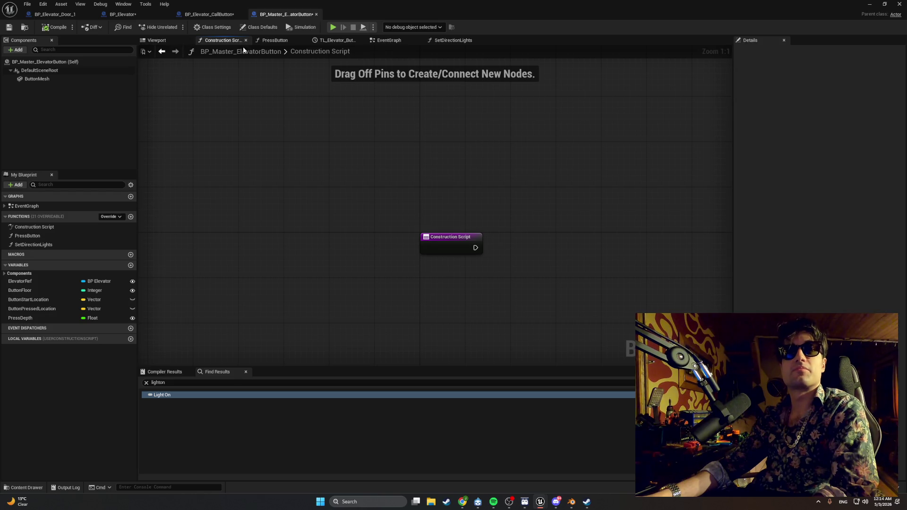
click(279, 41)
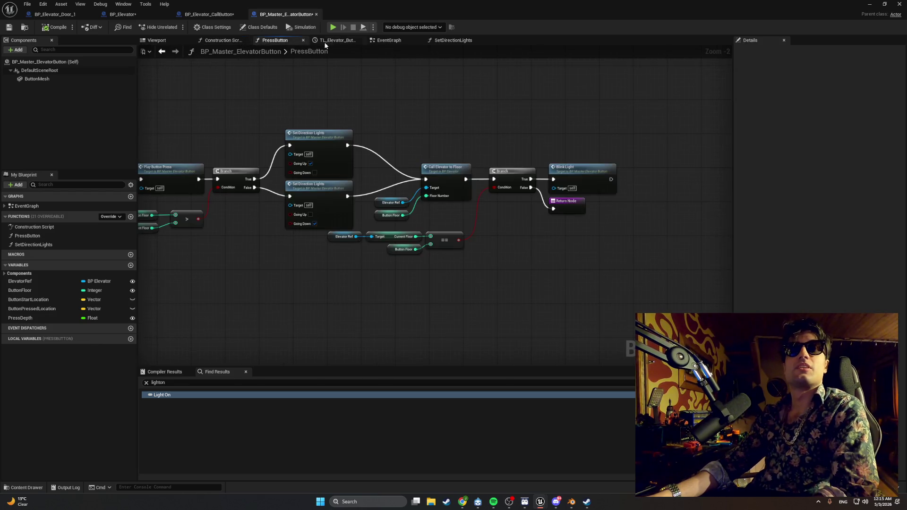
click(331, 41)
click(283, 42)
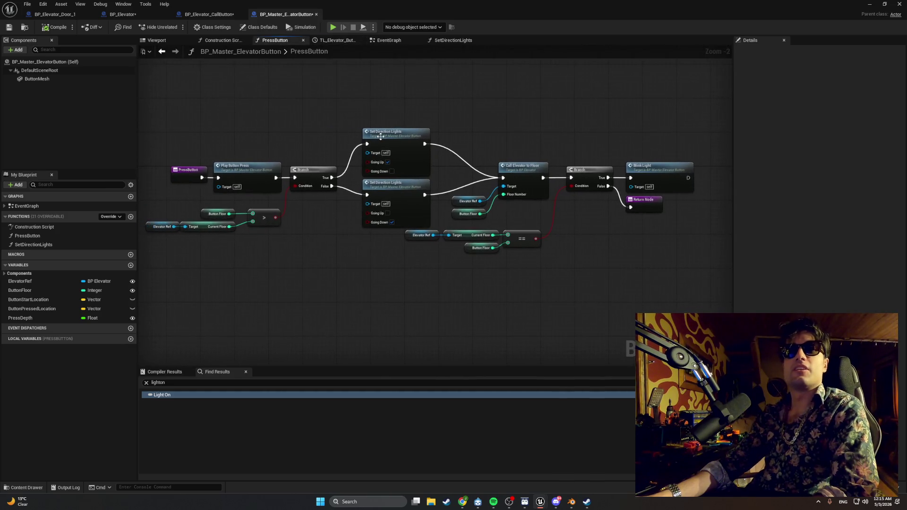
mouse_move(324, 149)
mouse_down()
mouse_move(393, 140)
mouse_move(222, 128)
mouse_up()
scroll(392, 140, up, 1)
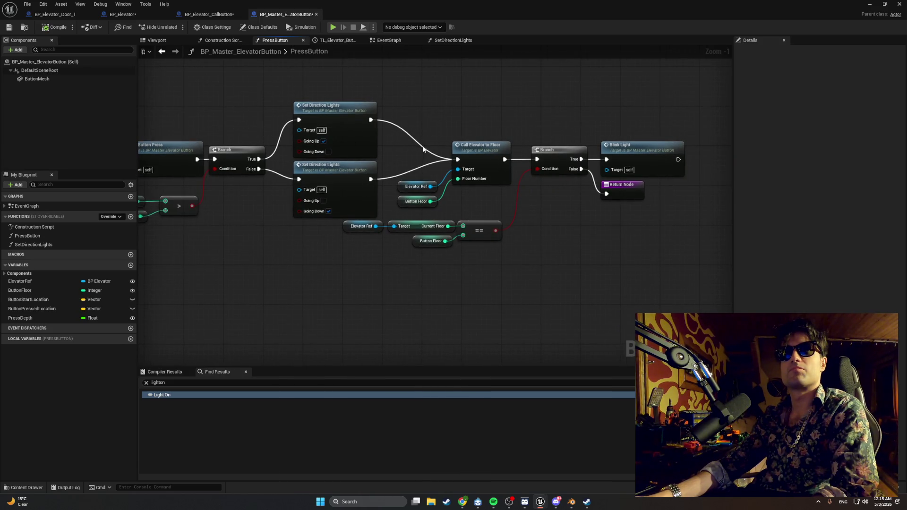
drag(541, 142, 479, 139)
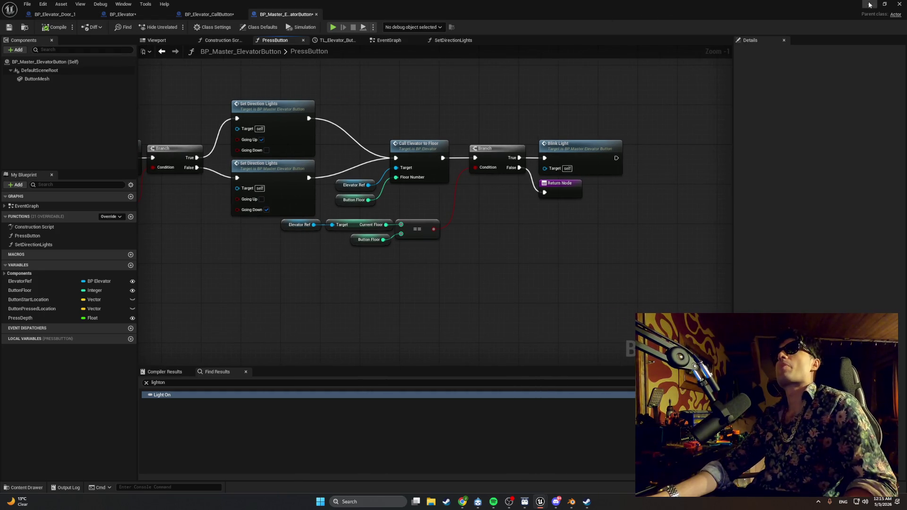
click(870, 3)
click(176, 27)
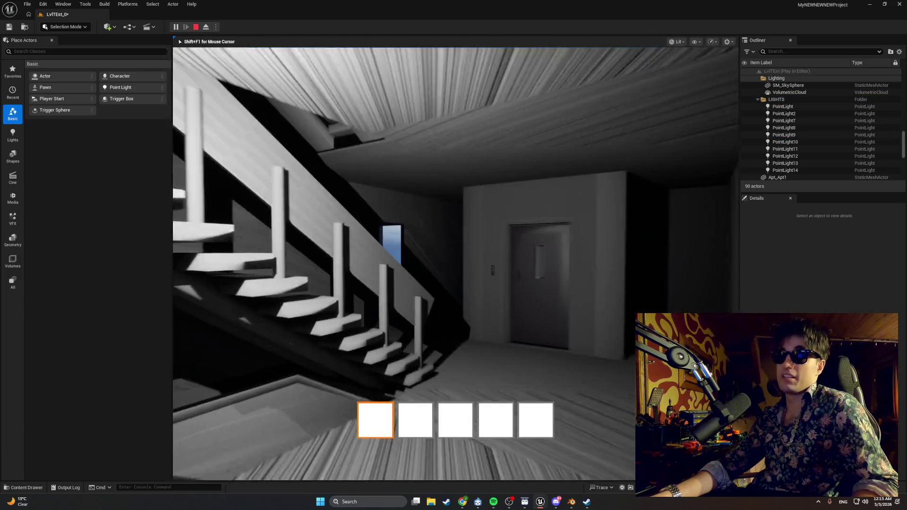
Walk toward the elevator door in a first play session, then stop it
key(w)
key(w)
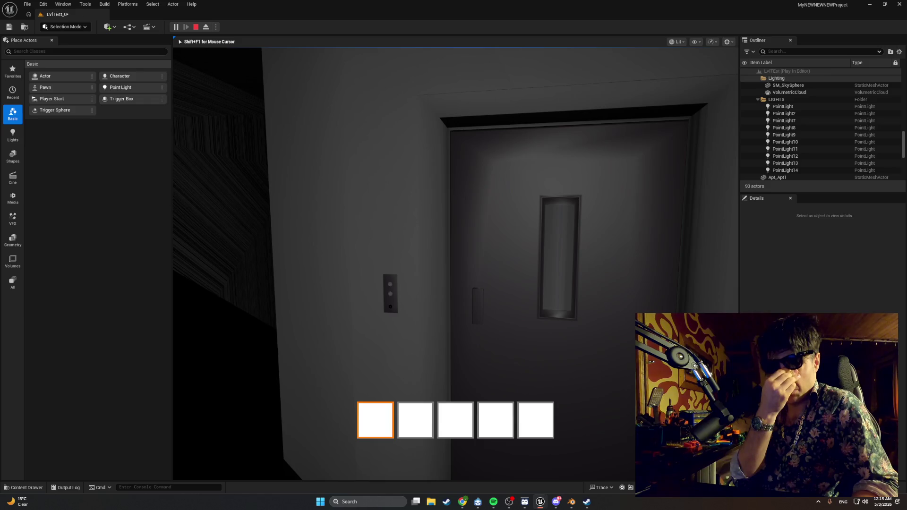
key(shift+F1)
key(Escape)
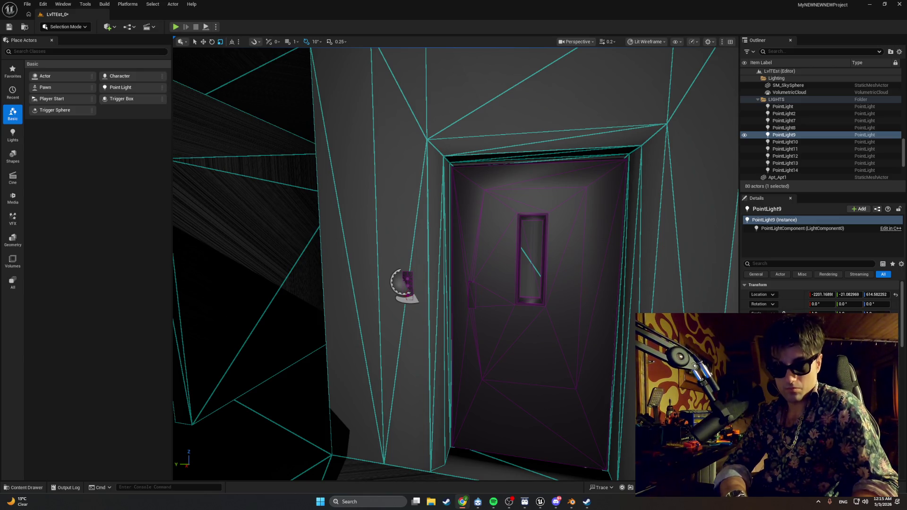
Play again, walk to the call panel and use it to call the elevator, then stop and restore the Blueprint editor
click(179, 28)
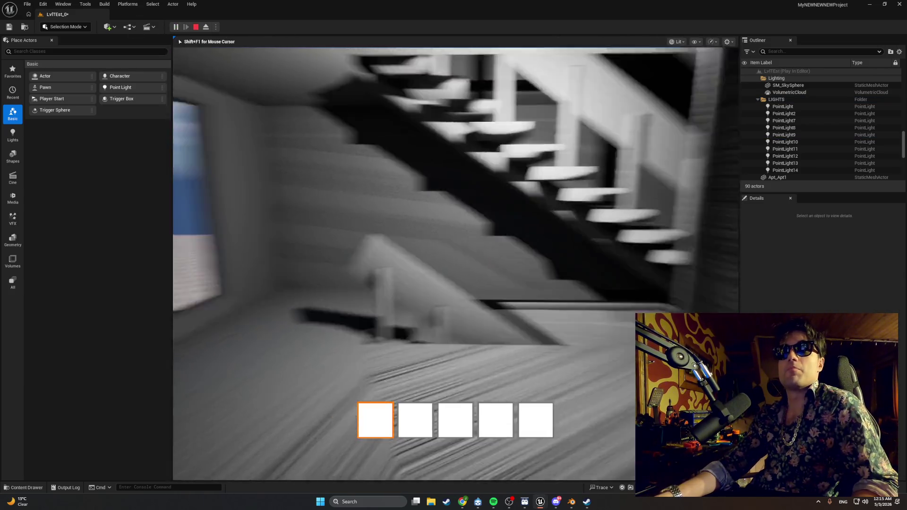
key(w)
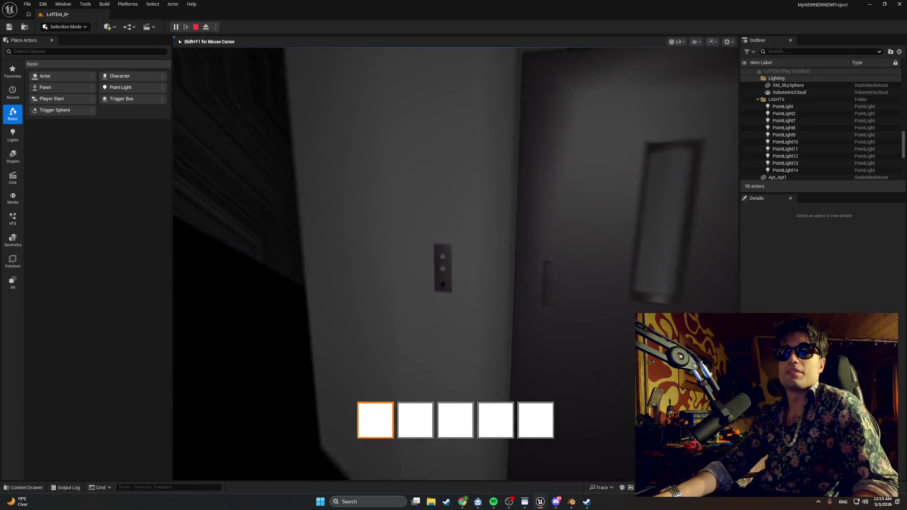
key(w)
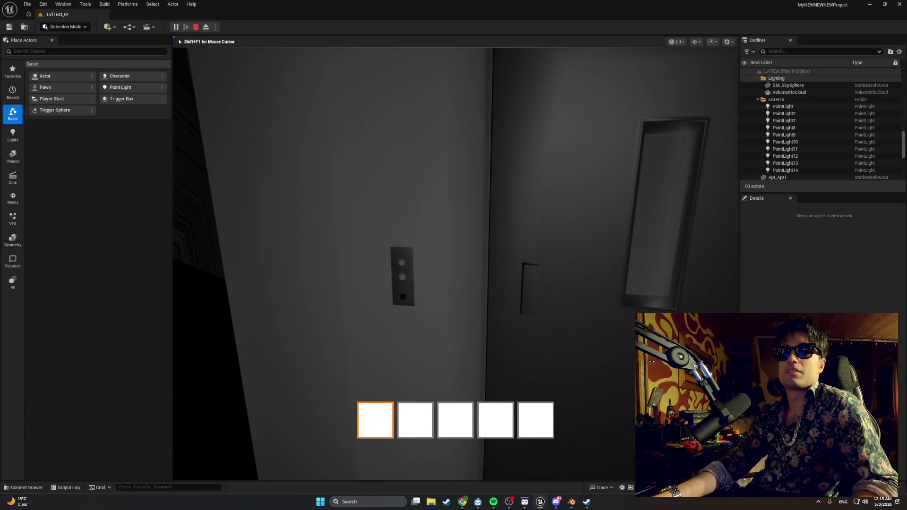
key(w)
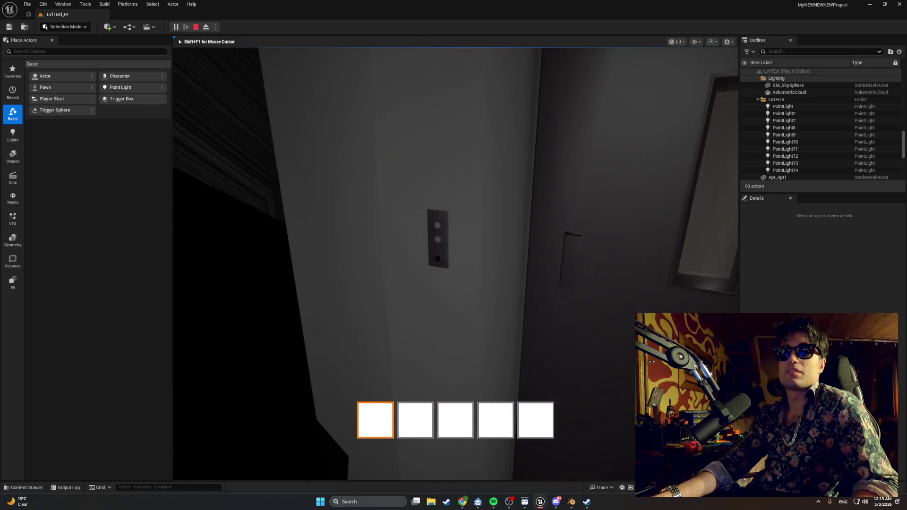
key(e)
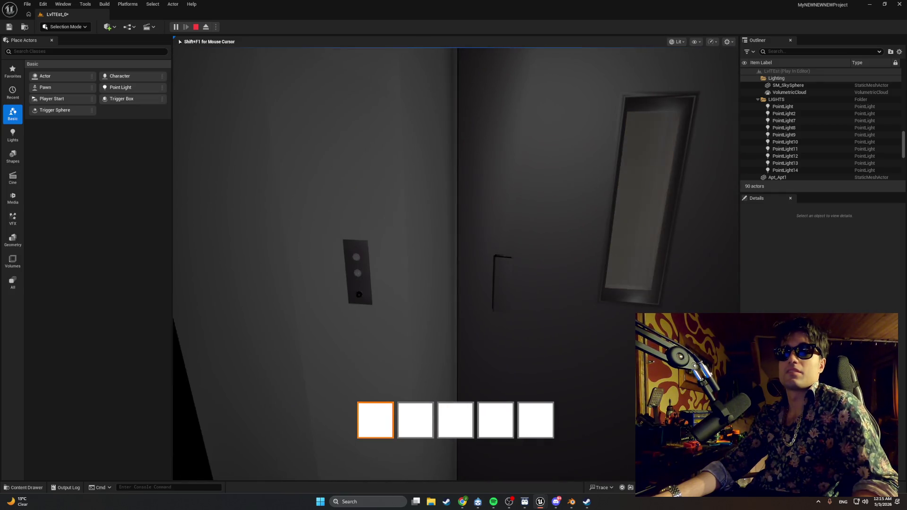
key(w)
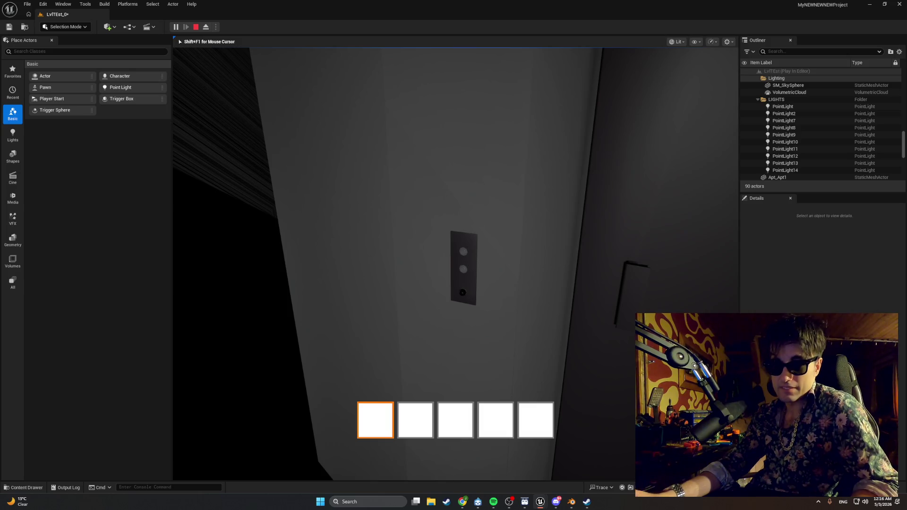
key(Escape)
mouse_move(542, 505)
click(560, 479)
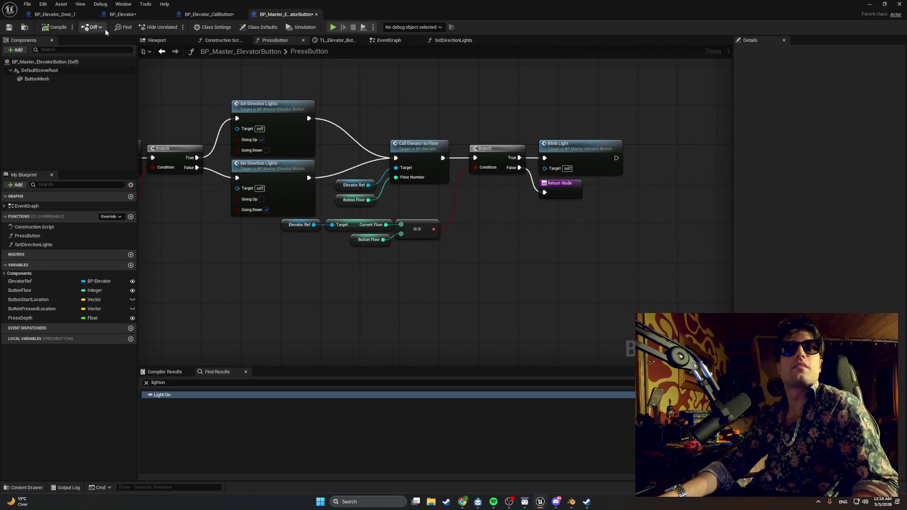
In BP_Elevator, create the OnElevatorDoorStateChange event dispatcher and give it an input parameter
click(120, 15)
drag(207, 153, 272, 149)
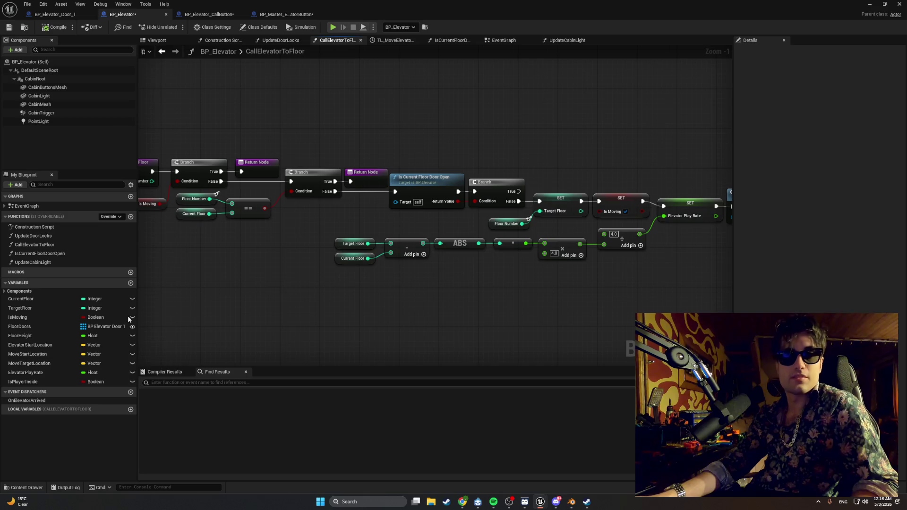
click(129, 394)
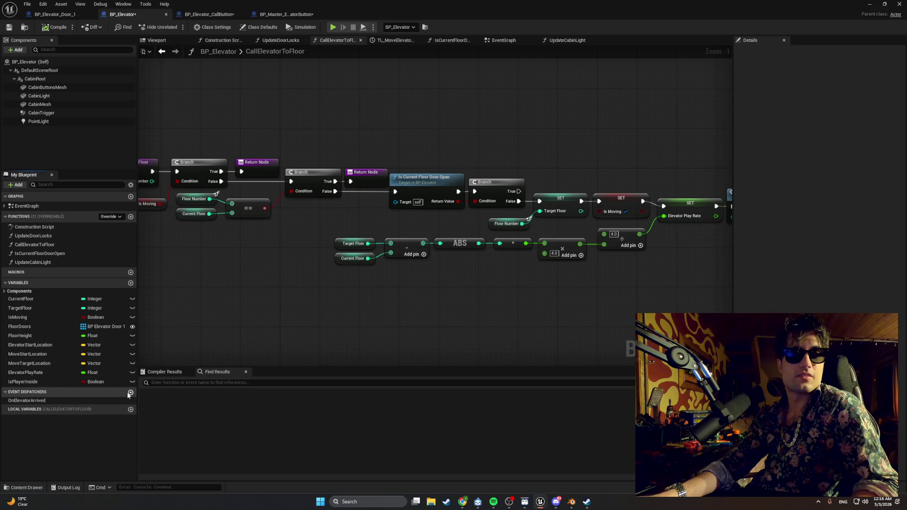
text(OnElevator)
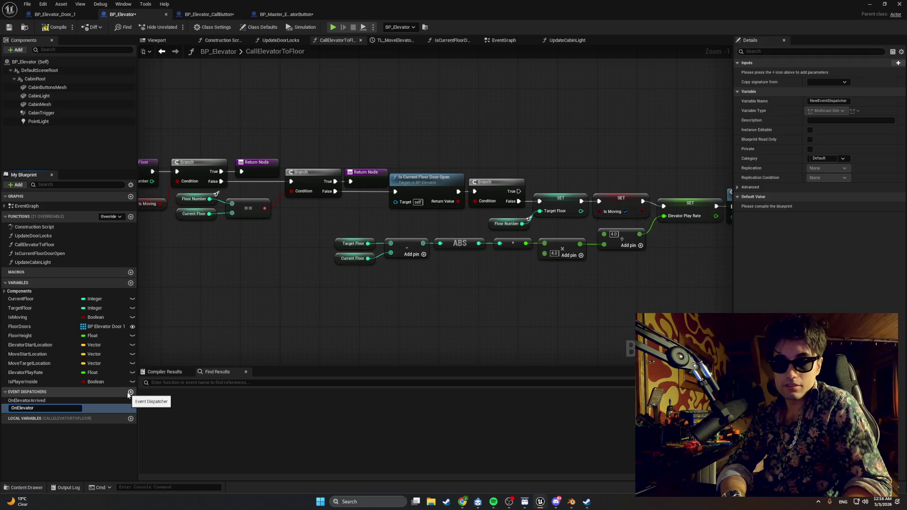
text(StateChange)
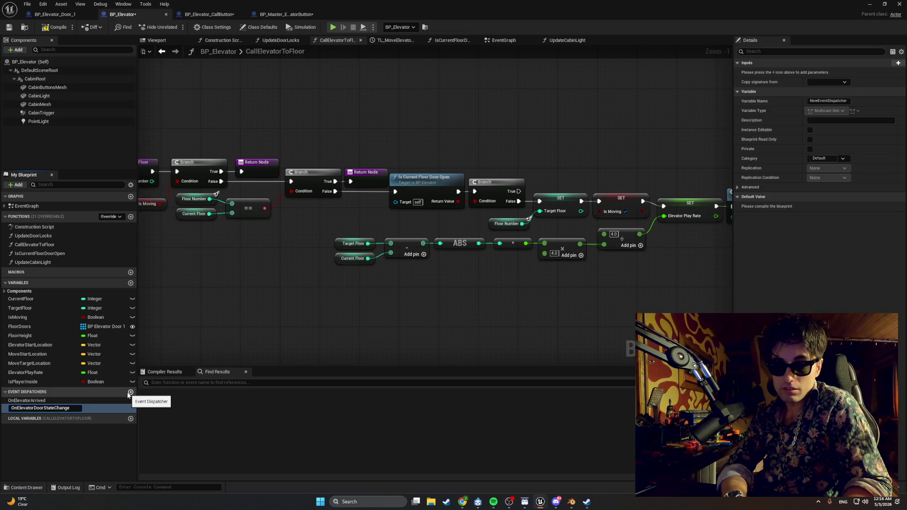
key(Return)
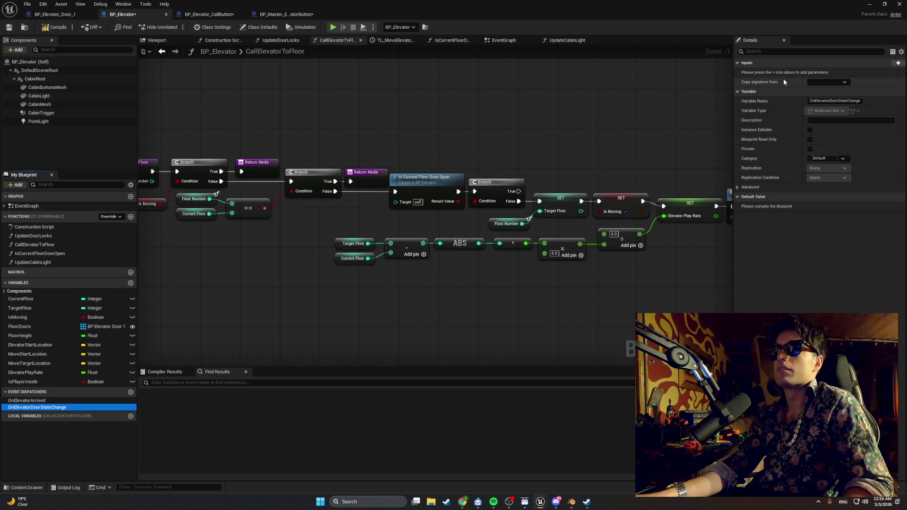
click(898, 63)
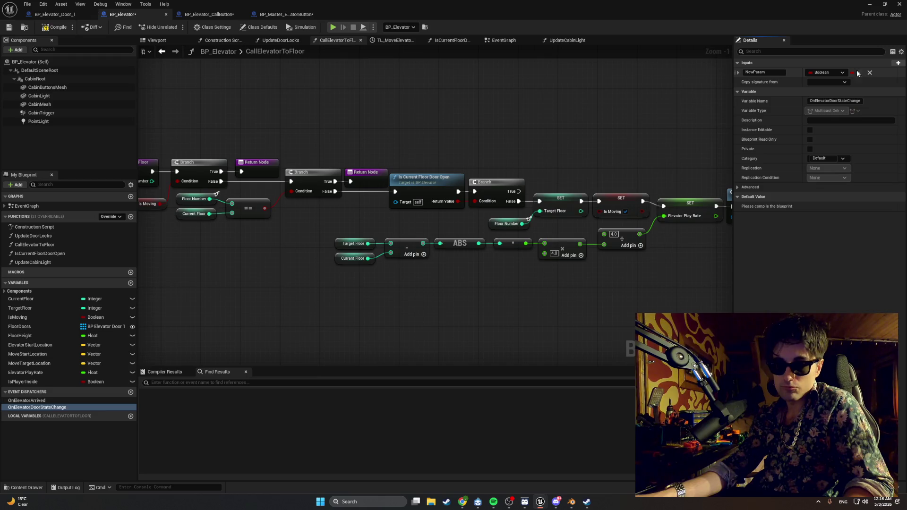
Rename the dispatcher's Boolean input from NewParam to DoorOpen
click(772, 73)
text(D)
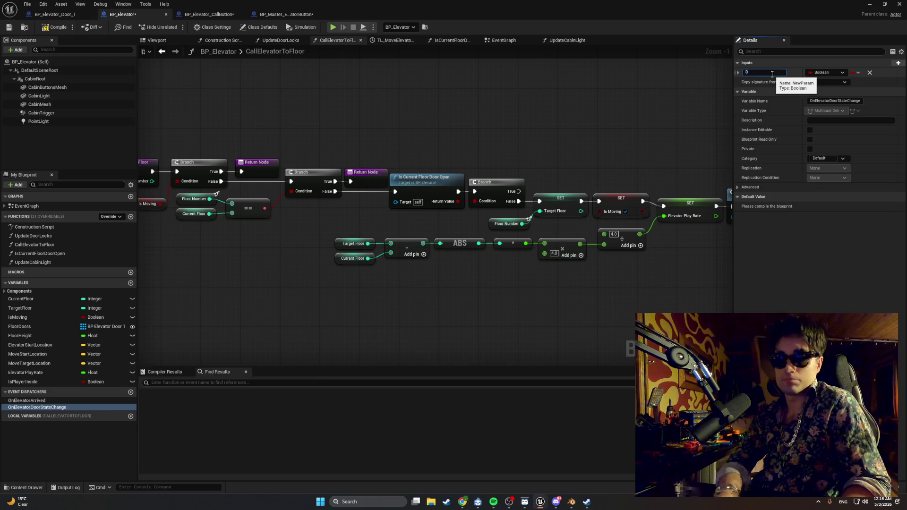
text(oorOpen)
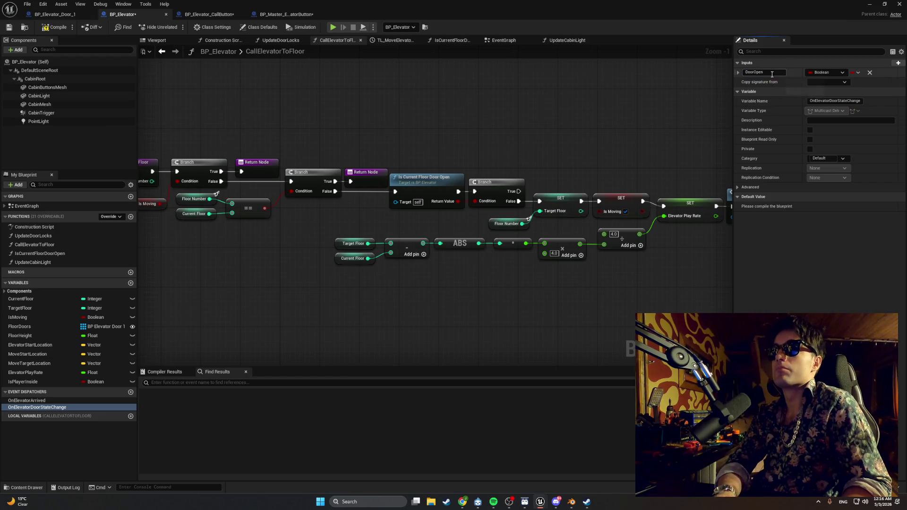
key(Return)
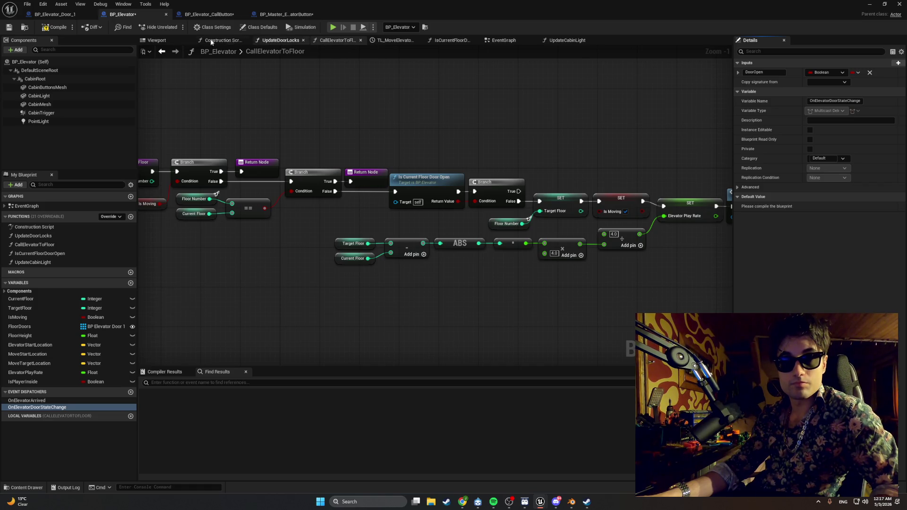
Compile BP_Elevator and take a screenshot snip of the editor
click(55, 27)
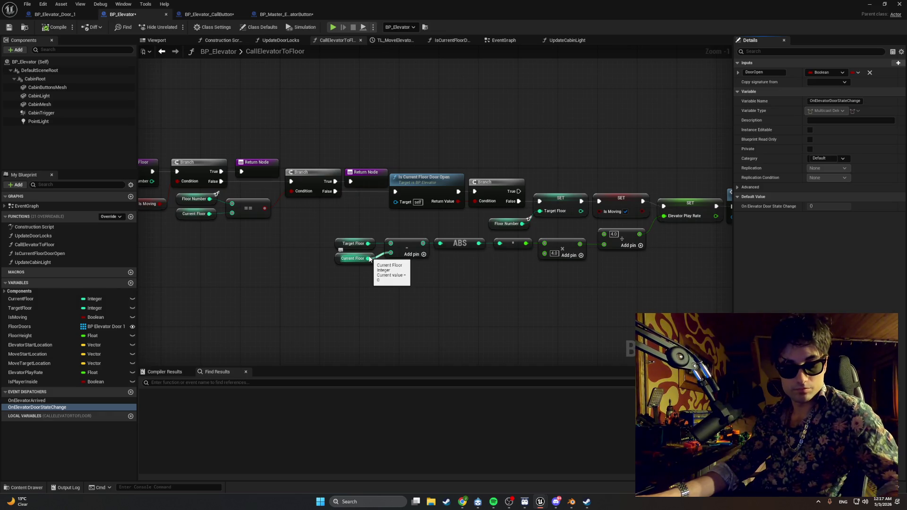
key(super+shift+s)
mouse_move(0, 416)
mouse_down()
mouse_move(78, 251)
mouse_move(373, 72)
mouse_move(658, 4)
mouse_move(905, 2)
mouse_move(904, 14)
mouse_move(906, 0)
mouse_up()
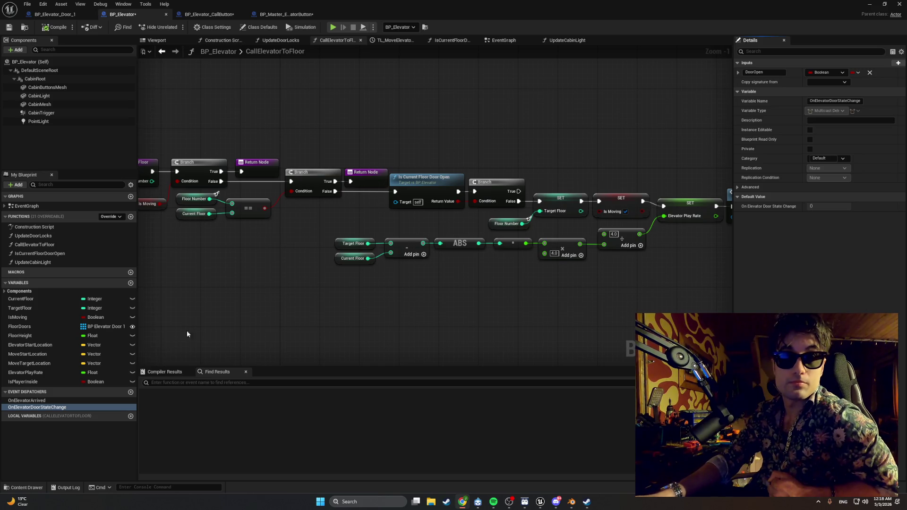
Switch to the BP_Elevator_Door_1 tab to show its EventGraph with the door yaw logic
click(63, 15)
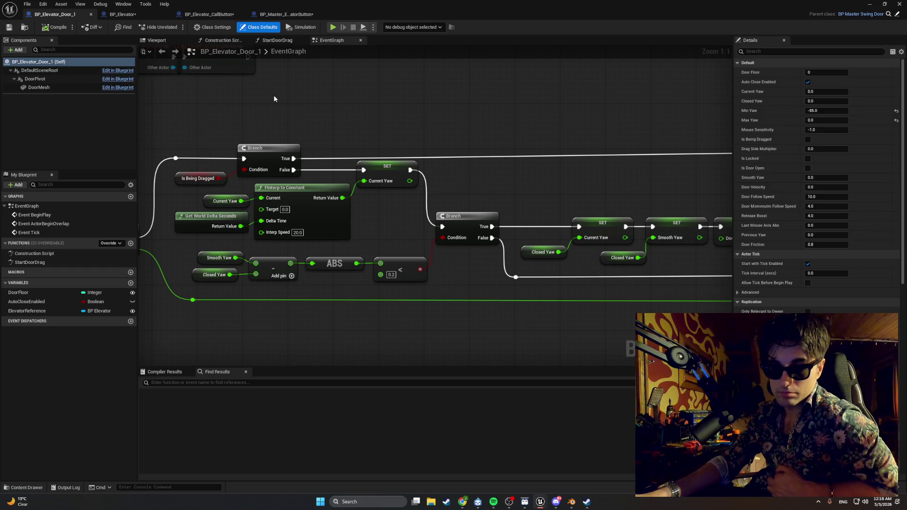
Pan the door's tick chain, then follow StartDoorDrag's Update Cabin Light node into BP_Elevator's UpdateCabinLight
scroll(408, 264, down, 2)
mouse_move(408, 264)
mouse_down()
mouse_move(179, 224)
mouse_move(363, 239)
mouse_move(454, 262)
mouse_up()
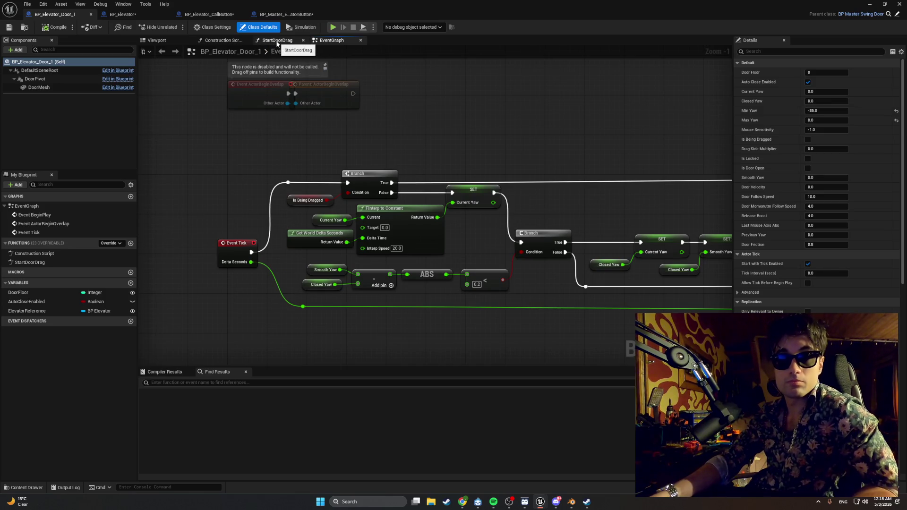
mouse_move(394, 146)
mouse_down()
mouse_move(275, 146)
mouse_move(293, 134)
mouse_move(224, 138)
mouse_move(310, 137)
mouse_move(283, 148)
mouse_move(203, 147)
mouse_up()
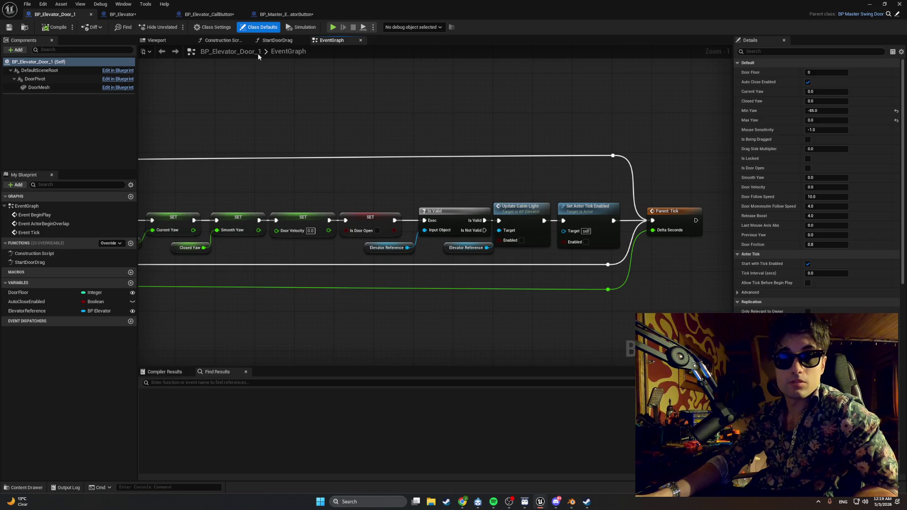
click(278, 40)
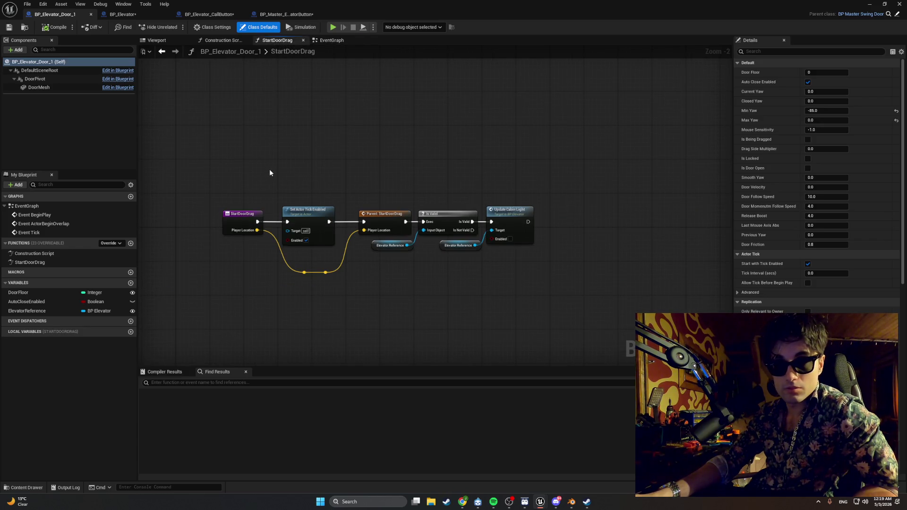
scroll(401, 199, up, 2)
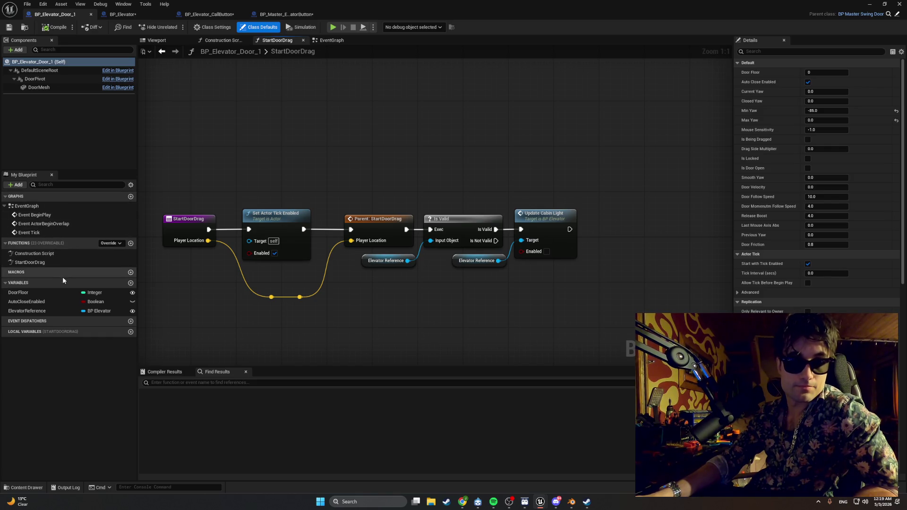
double_click(548, 213)
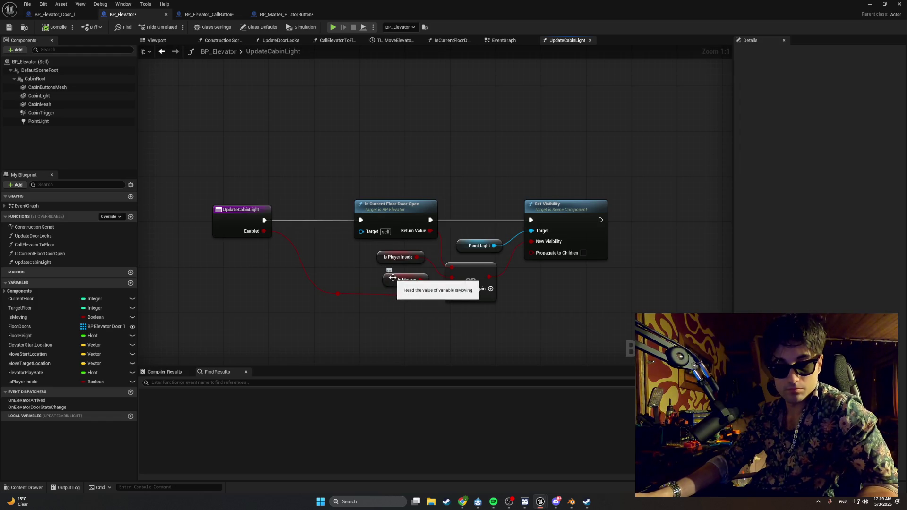
drag(636, 169, 175, 331)
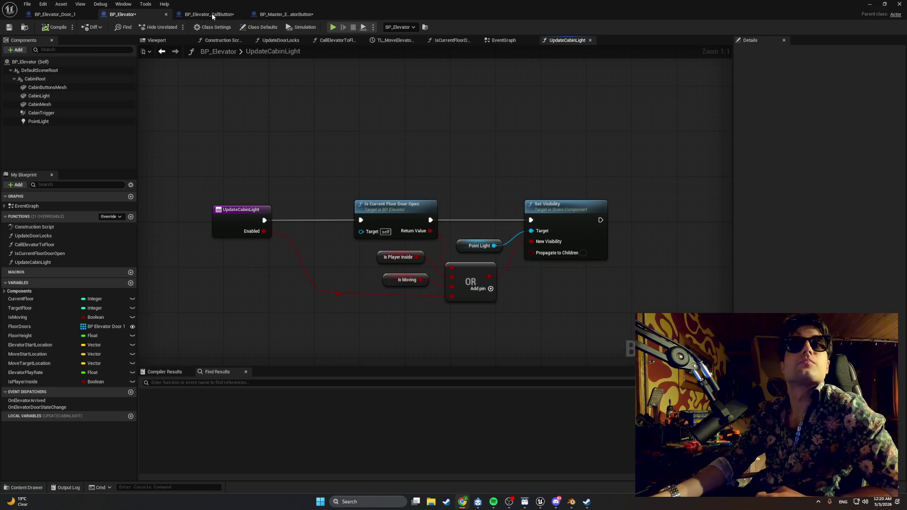
click(57, 13)
Show the door's StartDoorDrag graph and capture it as a screenshot
double_click(303, 53)
key(Return)
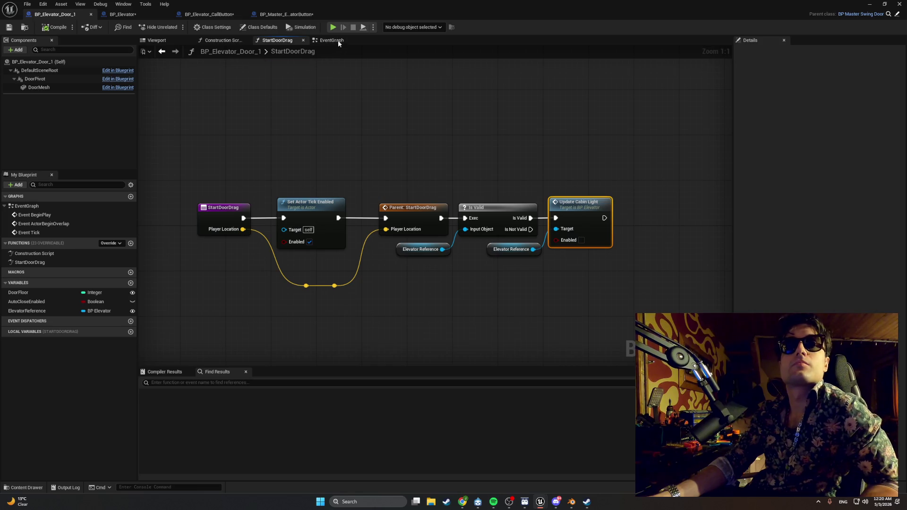
key(super+shift+s)
mouse_move(644, 332)
mouse_down()
mouse_move(308, 125)
mouse_move(135, 34)
mouse_up()
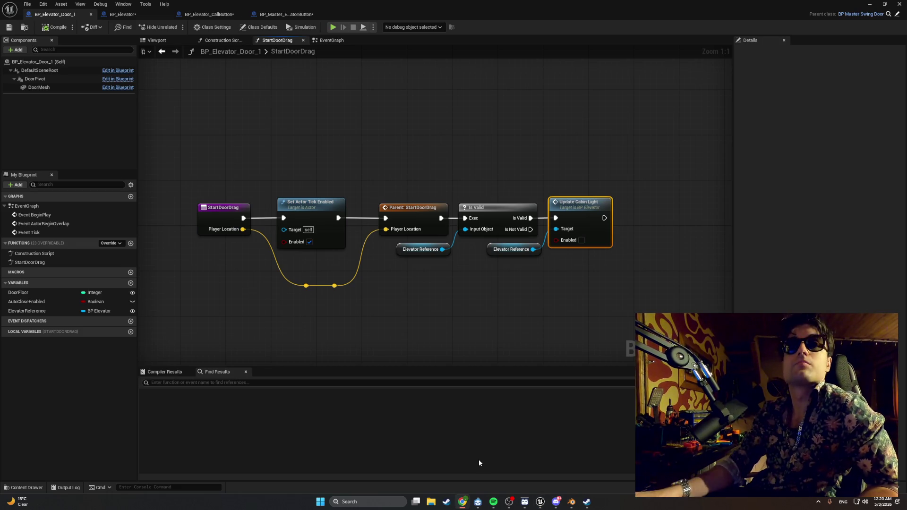
Switch to the door's EventGraph and frame Event Tick with its Branch chain
click(331, 40)
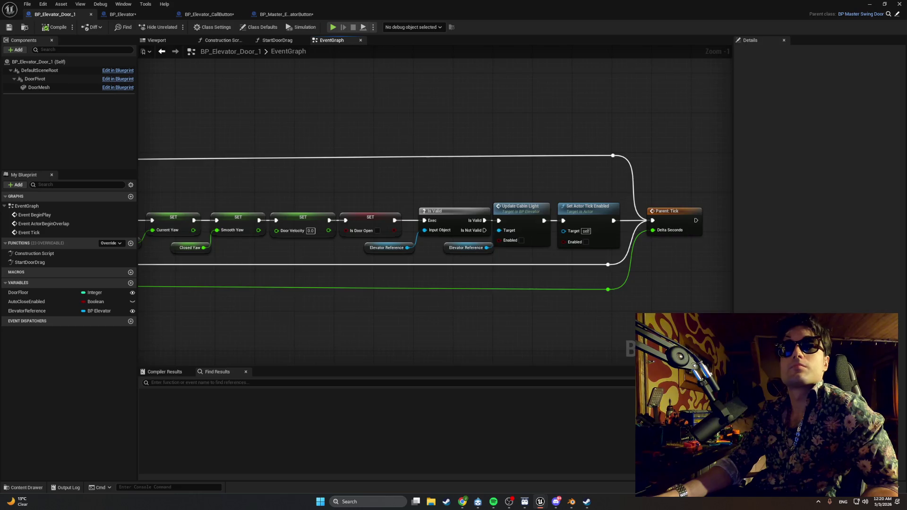
key(Home)
scroll(534, 119, up, 1)
scroll(339, 110, up, 1)
mouse_move(339, 109)
mouse_down()
mouse_move(553, 126)
mouse_move(723, 203)
mouse_move(905, 189)
mouse_up()
mouse_move(676, 186)
mouse_down()
mouse_move(417, 188)
mouse_move(390, 177)
mouse_up()
Move the SET and Closed Yaw nodes up, add a reroute on the Branch True wire, and realign the chain
drag(557, 174, 373, 225)
drag(563, 200, 571, 170)
double_click(362, 176)
drag(367, 179, 349, 176)
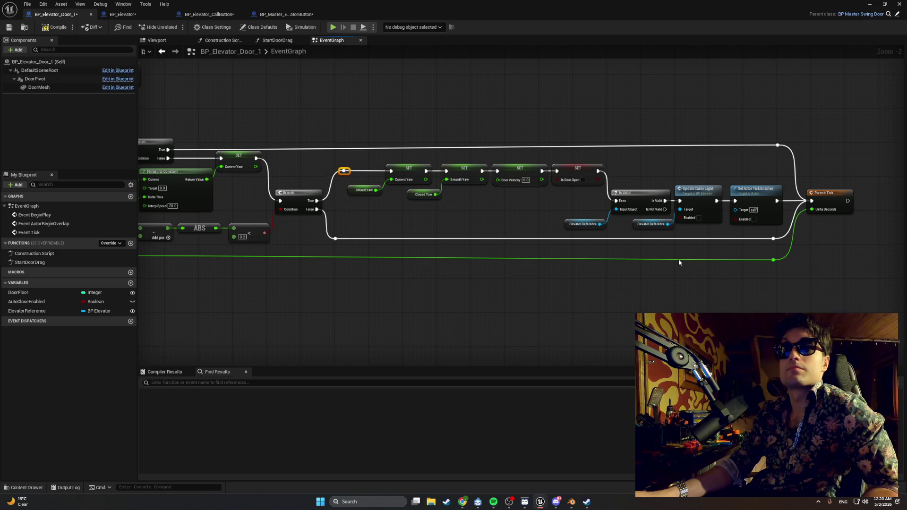
mouse_move(853, 246)
mouse_down()
mouse_move(345, 31)
mouse_move(342, 236)
mouse_move(410, 211)
mouse_up()
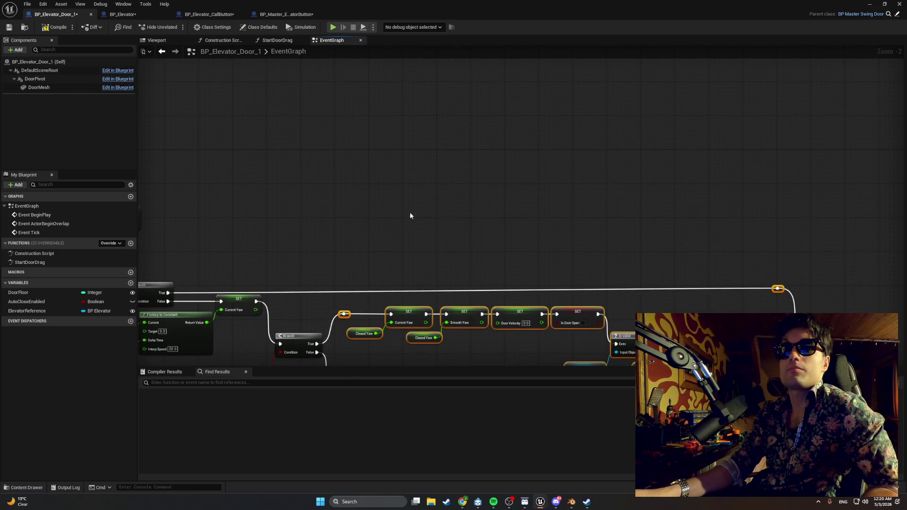
scroll(412, 208, down, 1)
mouse_move(841, 324)
mouse_down()
mouse_move(368, 78)
mouse_move(348, 96)
mouse_up()
drag(374, 165, 362, 165)
click(337, 118)
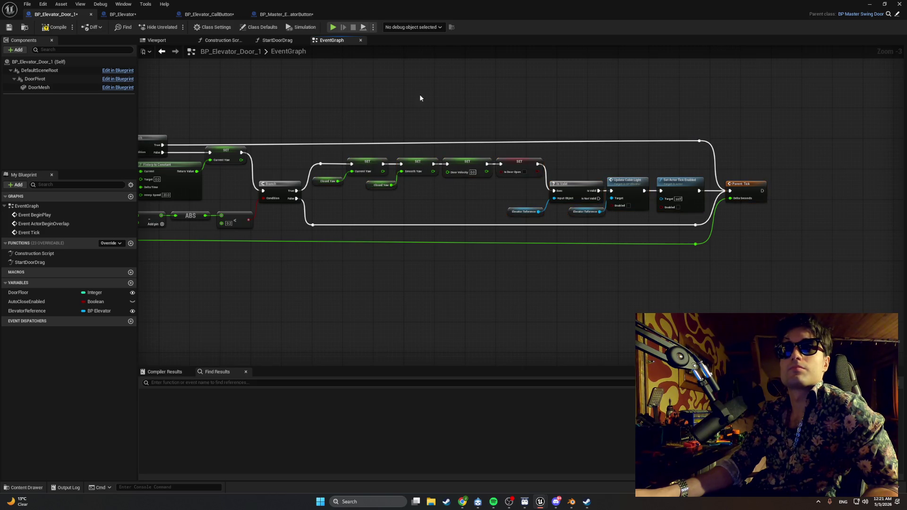
Screenshot the tidied EventGraph, then review the Is Valid, Update Cabin Light and Set Actor Tick Enabled nodes
mouse_move(397, 96)
mouse_down()
mouse_move(620, 95)
mouse_move(510, 93)
mouse_move(462, 103)
mouse_move(531, 139)
mouse_up()
key(super+shift+s)
mouse_move(156, 298)
mouse_down()
mouse_move(164, 273)
mouse_move(604, 58)
mouse_move(804, 38)
mouse_move(901, 35)
mouse_move(896, 45)
mouse_up()
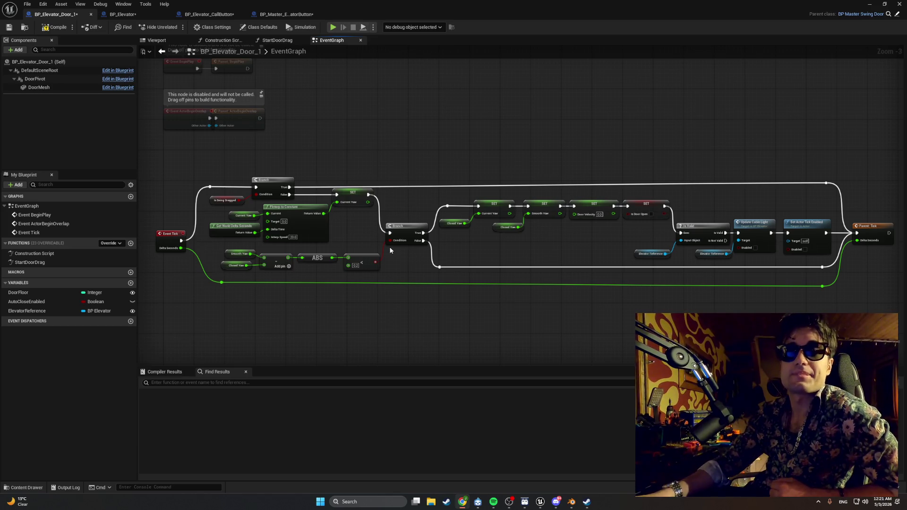
scroll(389, 246, up, 3)
drag(403, 253, 422, 270)
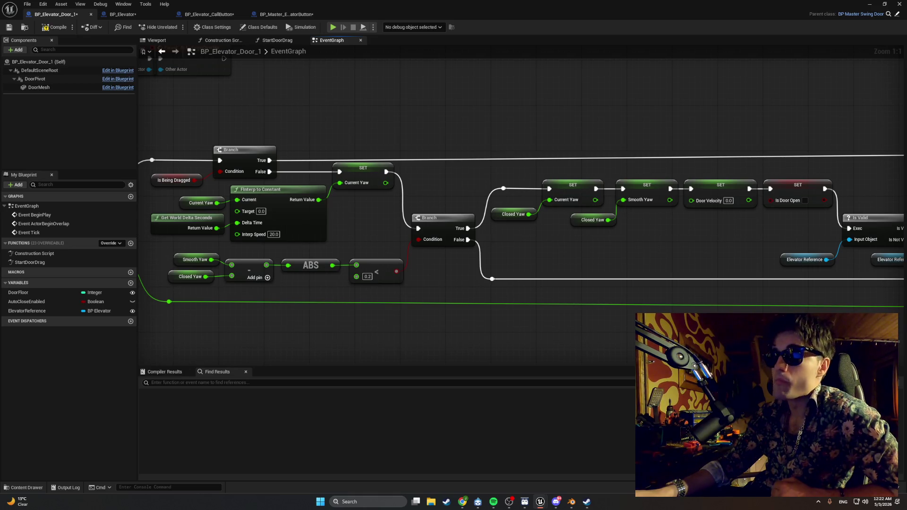
mouse_move(764, 319)
mouse_down()
mouse_move(402, 308)
mouse_move(521, 296)
mouse_move(651, 306)
mouse_up()
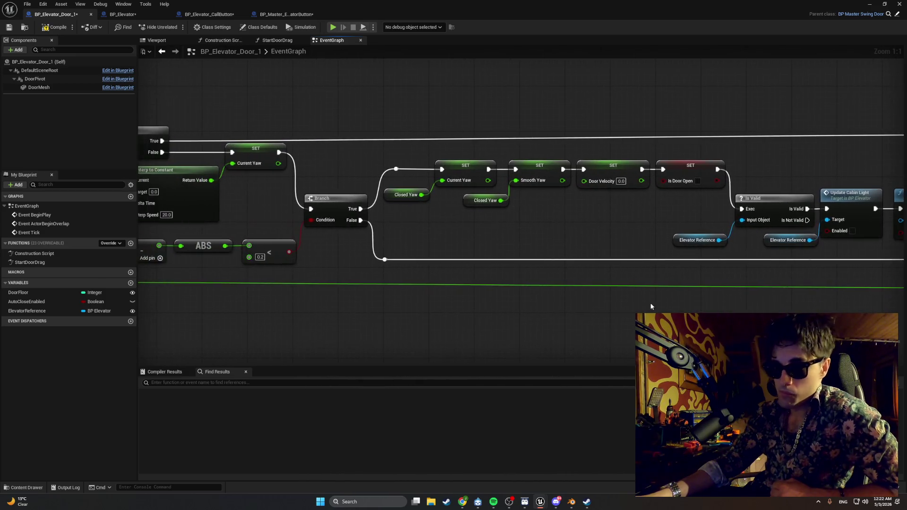
key(alt+Tab)
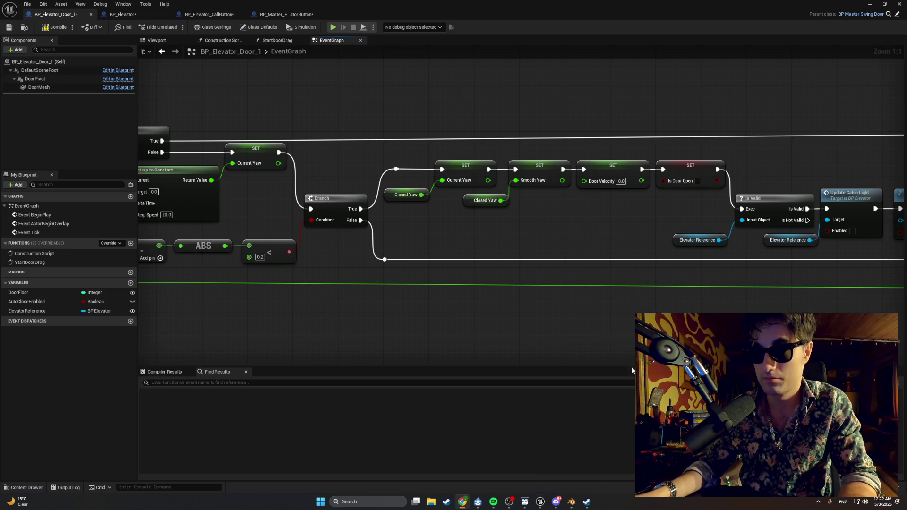
drag(613, 256, 392, 259)
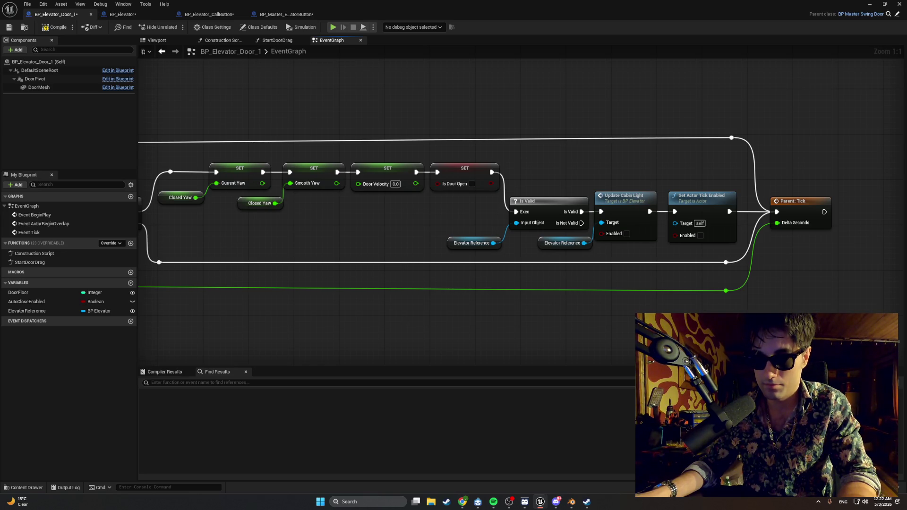
click(498, 411)
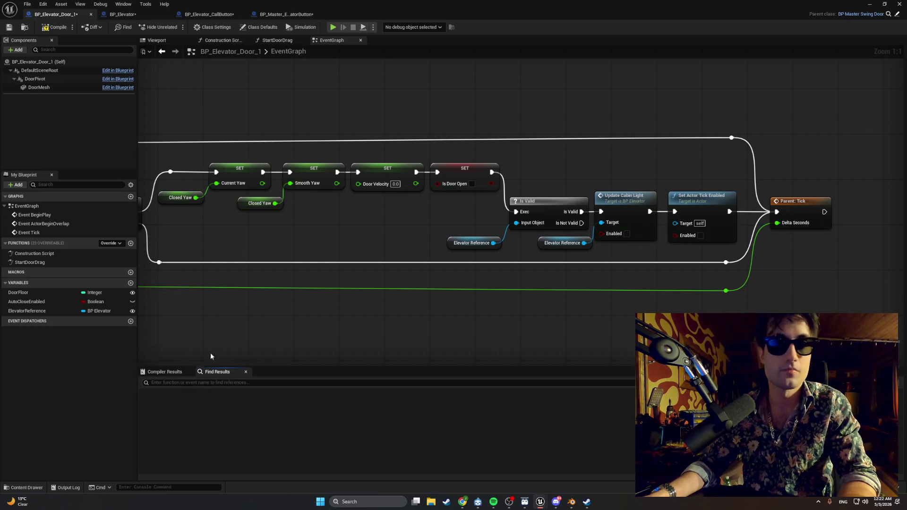
click(131, 282)
text(EllevatorREfg)
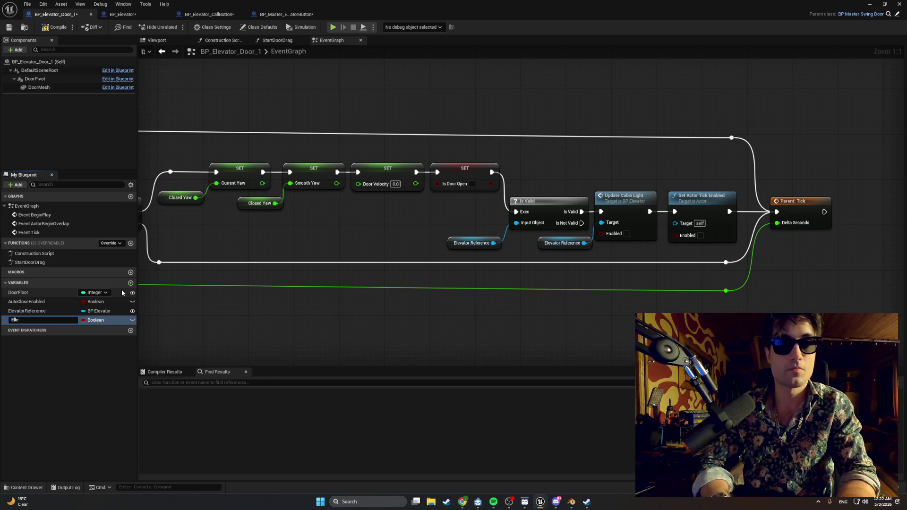
key(BackSpace)
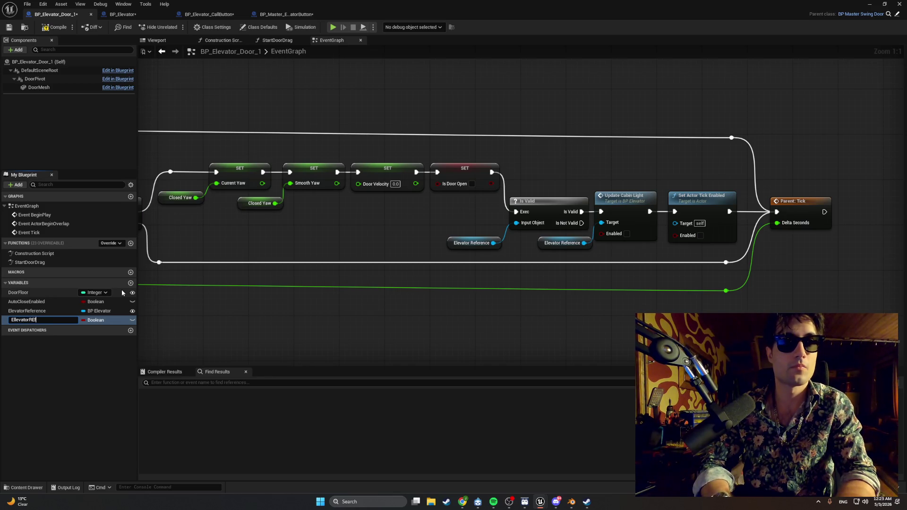
text(f)
key(Return)
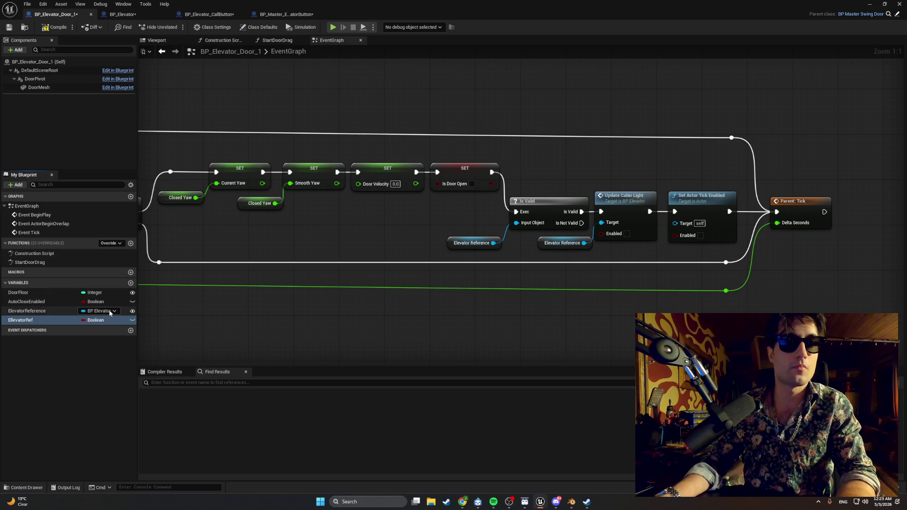
click(109, 320)
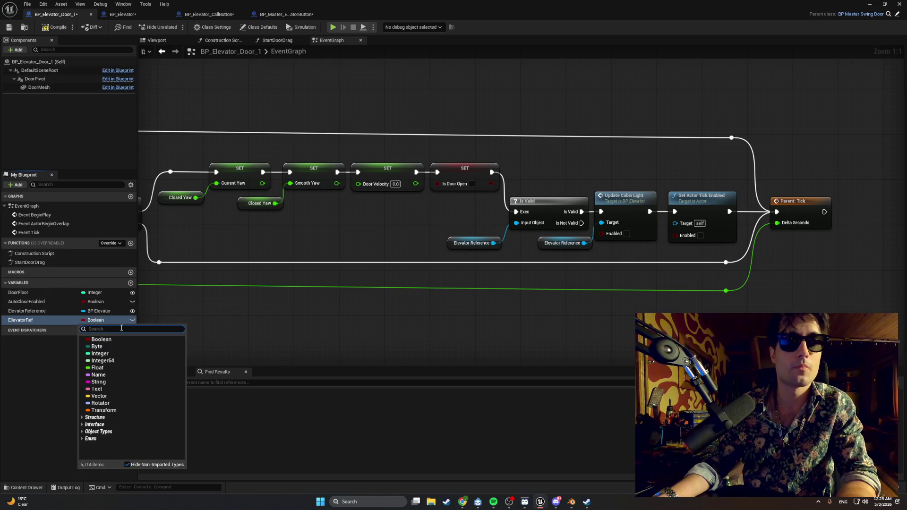
text(BP elev)
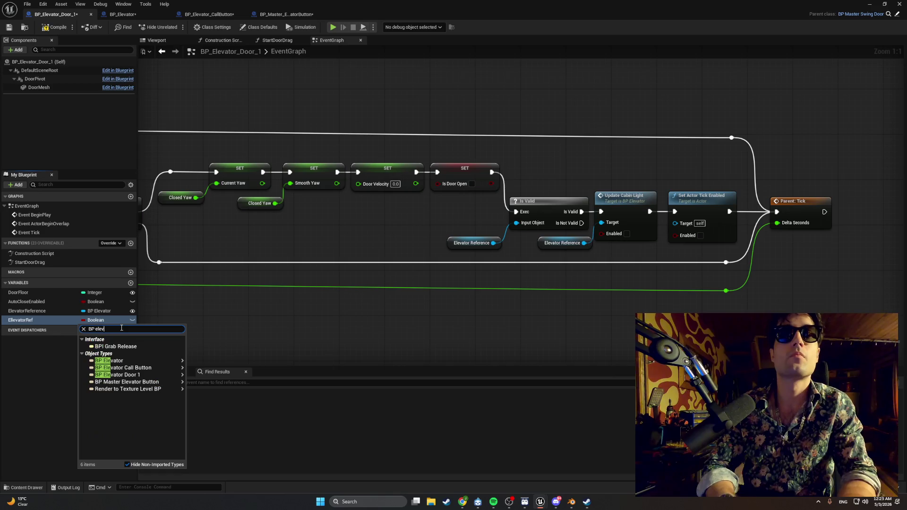
text(ator)
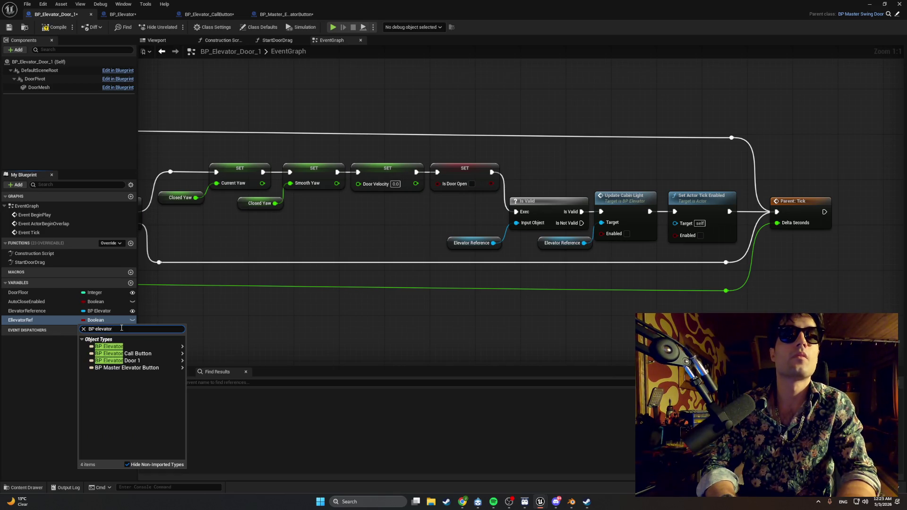
click(110, 347)
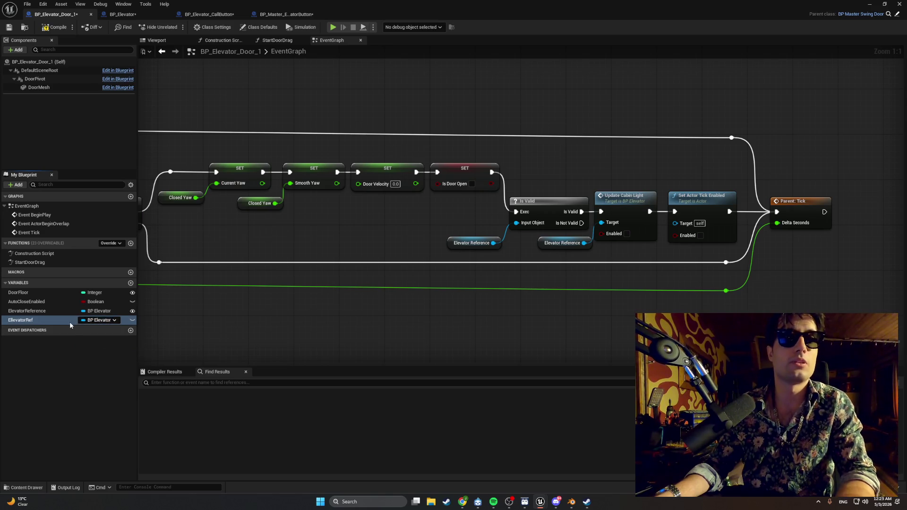
key(Delete)
Add an Elevator Reference getter and a Call On Elevator Door State Change node from it
drag(203, 313, 138, 322)
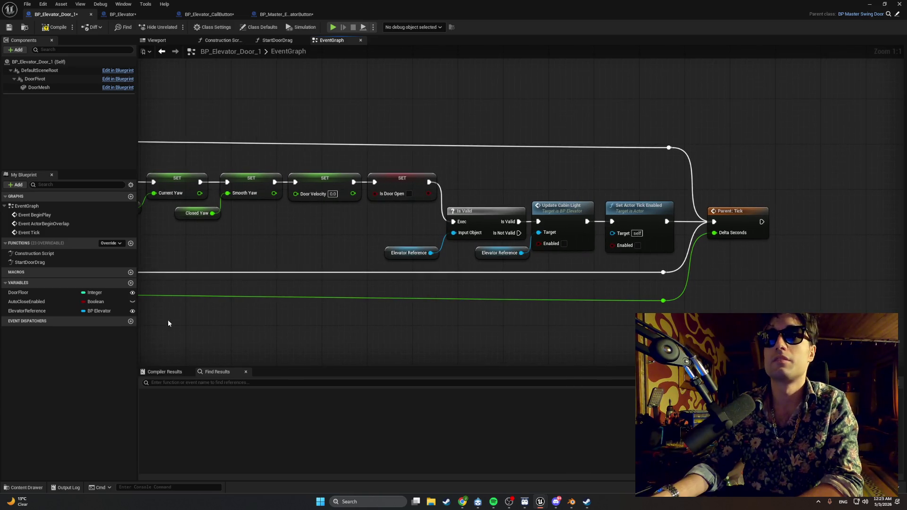
drag(78, 314, 348, 316)
click(267, 337)
text(call)
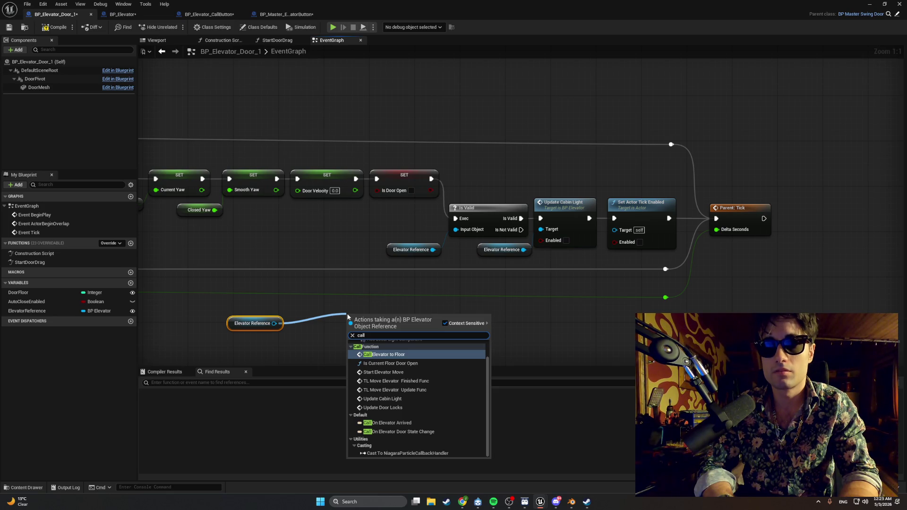
text( onele)
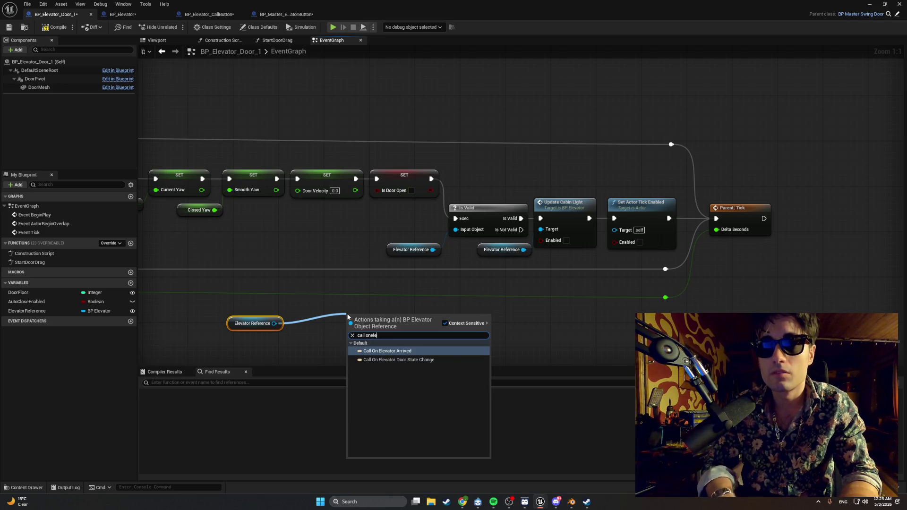
key(Down)
key(Return)
drag(357, 321, 305, 310)
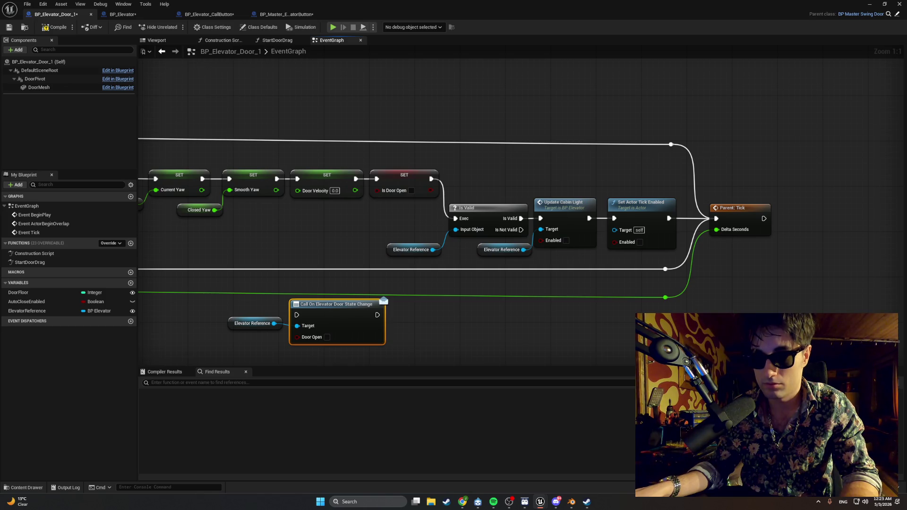
Shift the downstream nodes right and wire the call between the Is Door Open SET and Is Valid
mouse_move(670, 313)
mouse_down()
mouse_move(379, 124)
mouse_move(304, 112)
mouse_move(310, 105)
mouse_move(320, 118)
mouse_up()
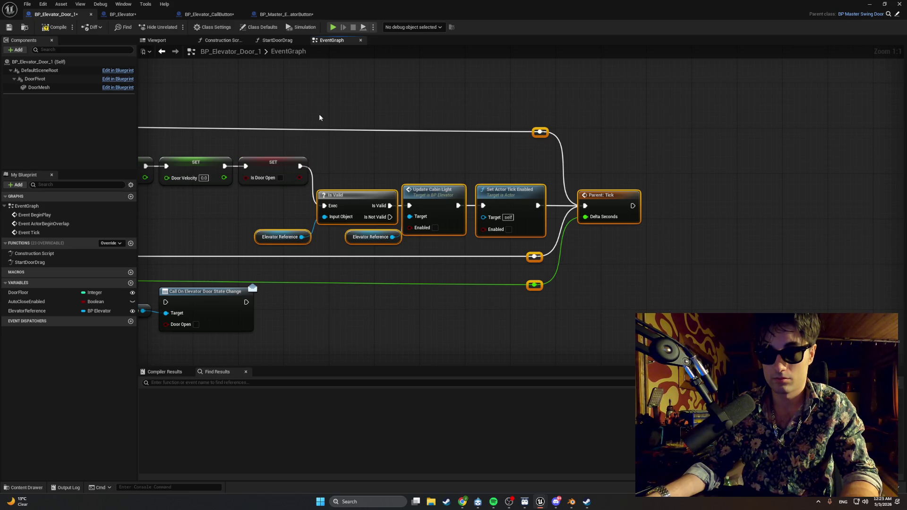
drag(340, 194, 533, 195)
scroll(533, 195, down, 5)
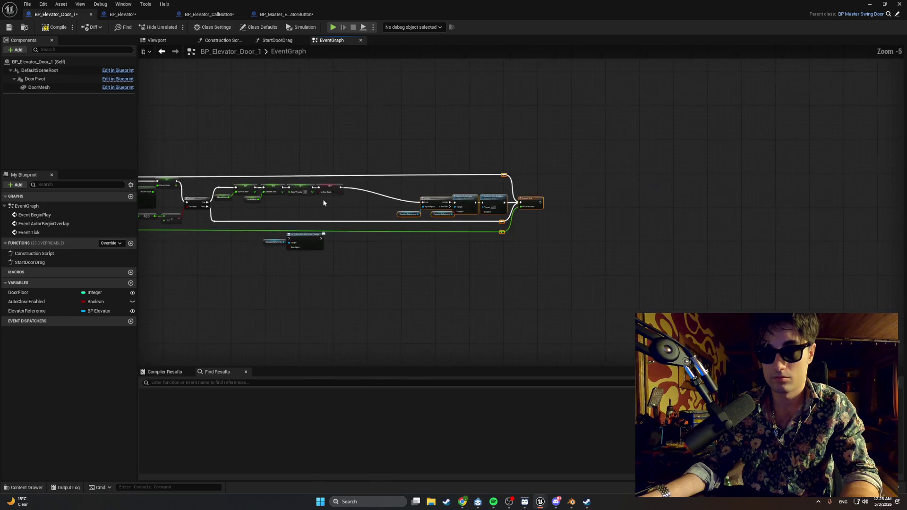
scroll(418, 196, up, 3)
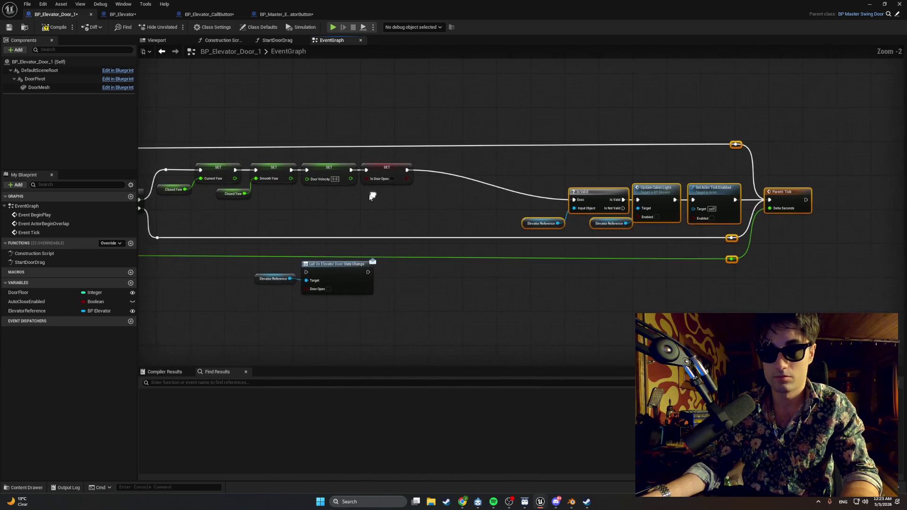
mouse_move(372, 308)
mouse_down()
mouse_move(279, 259)
mouse_move(457, 183)
mouse_up()
click(446, 165)
scroll(446, 165, up, 2)
drag(393, 171, 439, 199)
drag(520, 201, 615, 211)
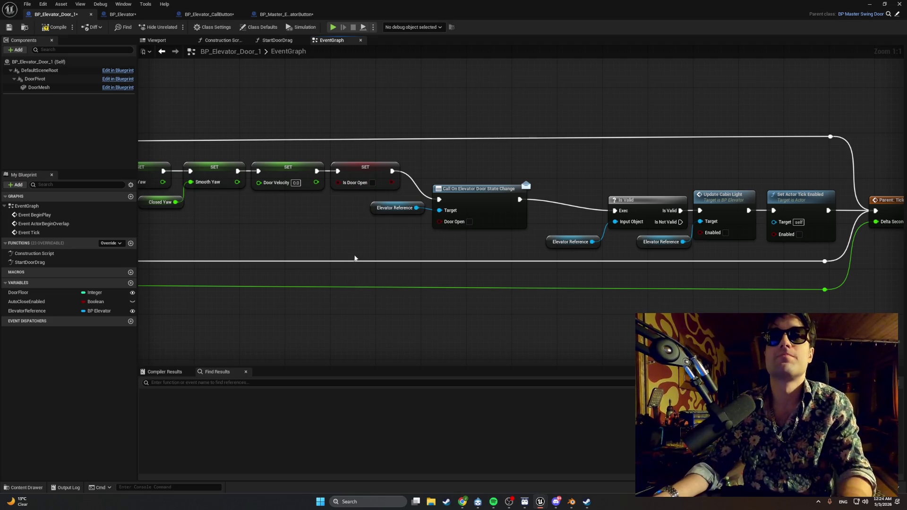
Search the blueprint for 'set is door open' and jump to its single Set IsDoorOpen node
key(ctrl+f)
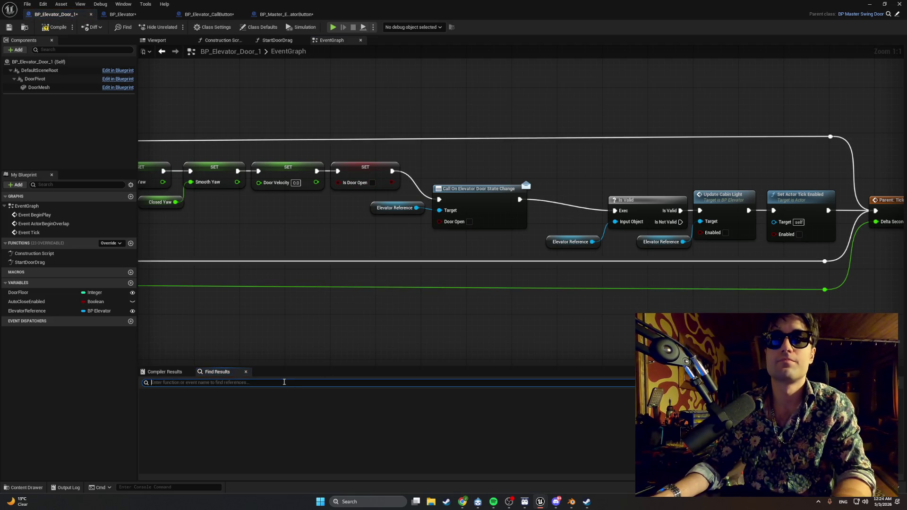
text(set is)
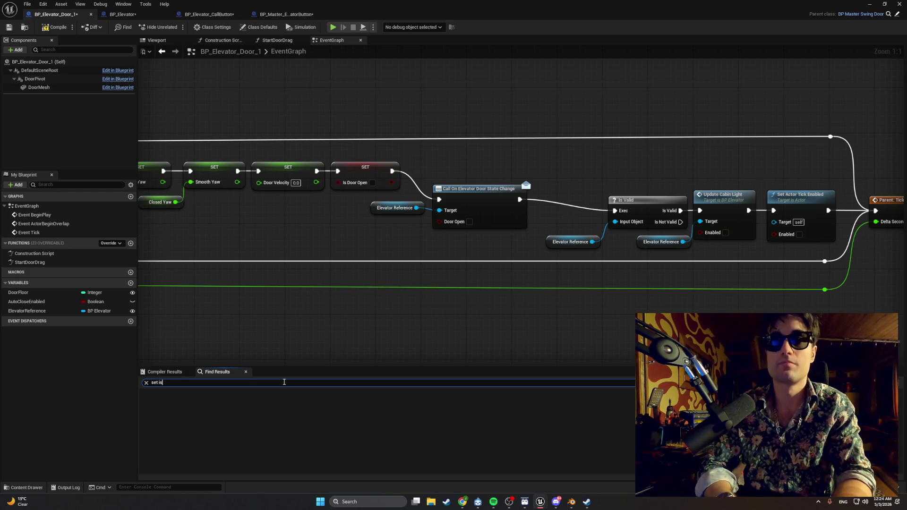
text( door open)
key(Return)
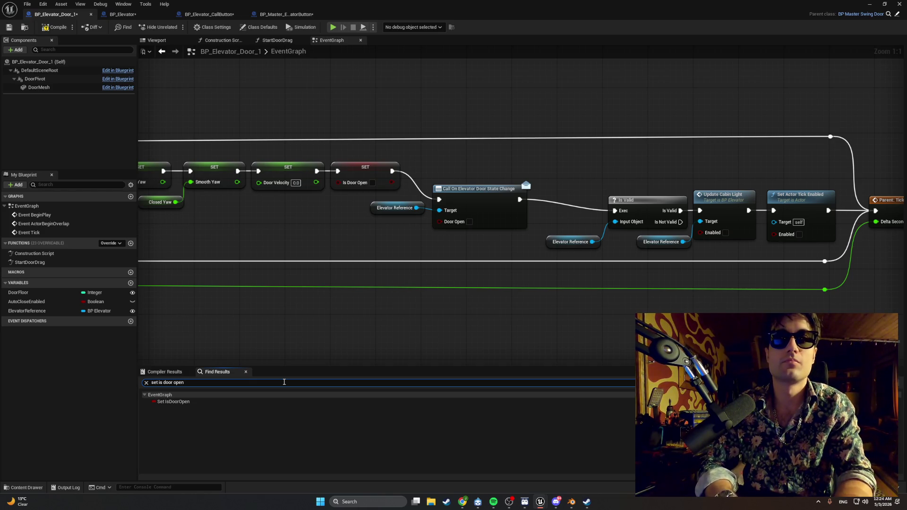
click(209, 400)
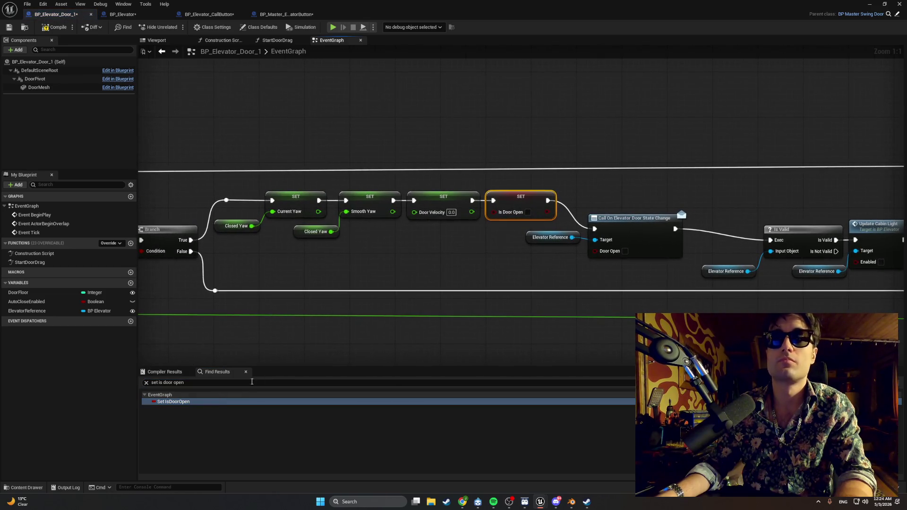
mouse_move(448, 309)
mouse_down()
mouse_move(223, 288)
mouse_move(640, 259)
mouse_move(542, 275)
mouse_up()
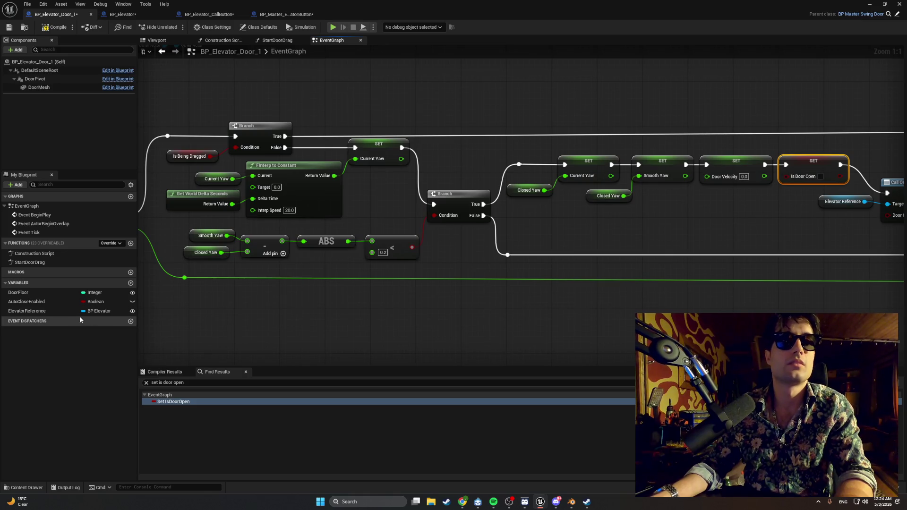
drag(404, 261, 329, 268)
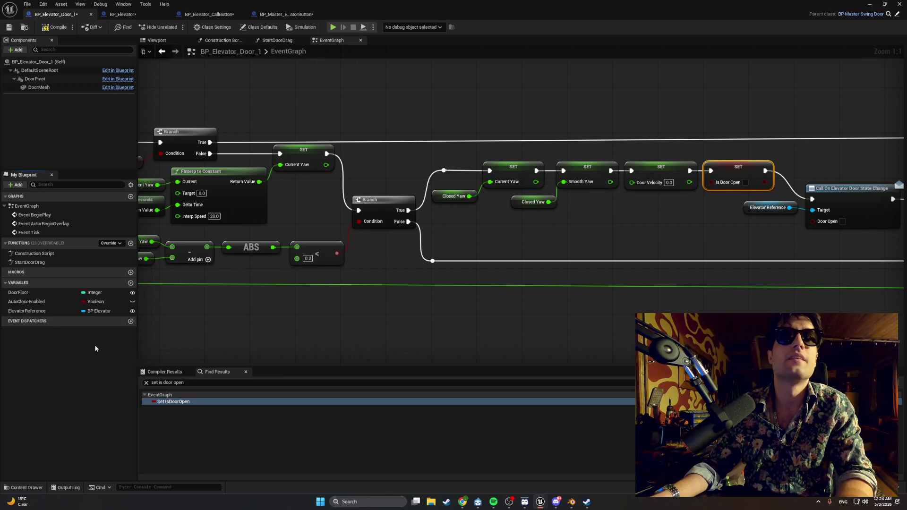
drag(414, 234, 262, 247)
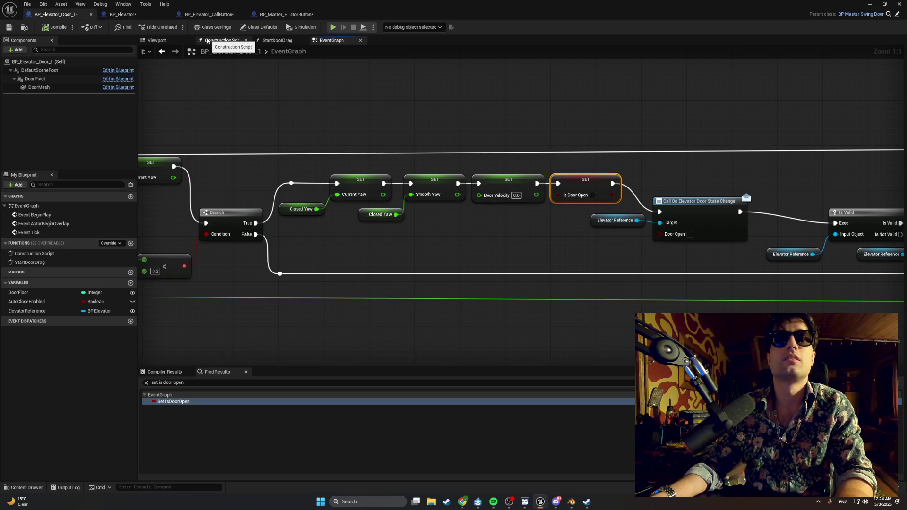
click(27, 487)
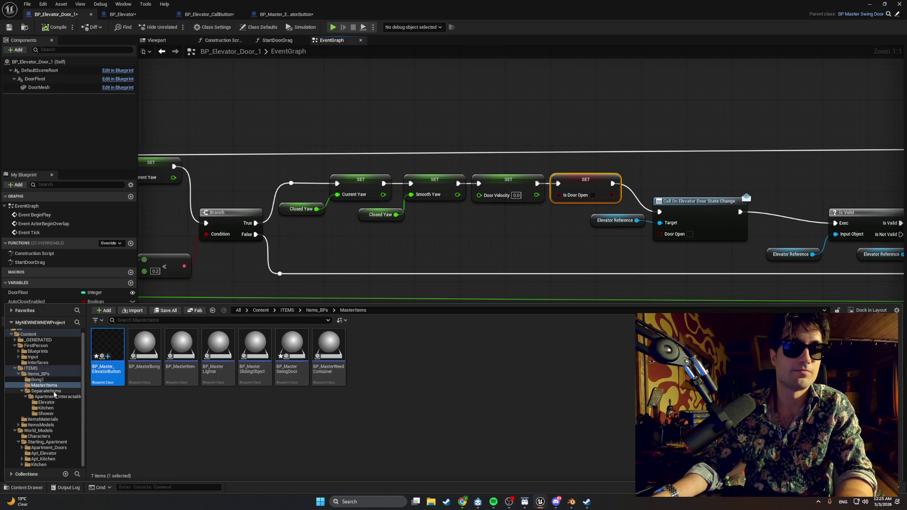
Browse to ITEMS > Items_BPs > MasterItems and open BP_Master SwingDoor, framing its Event Tick section
click(54, 392)
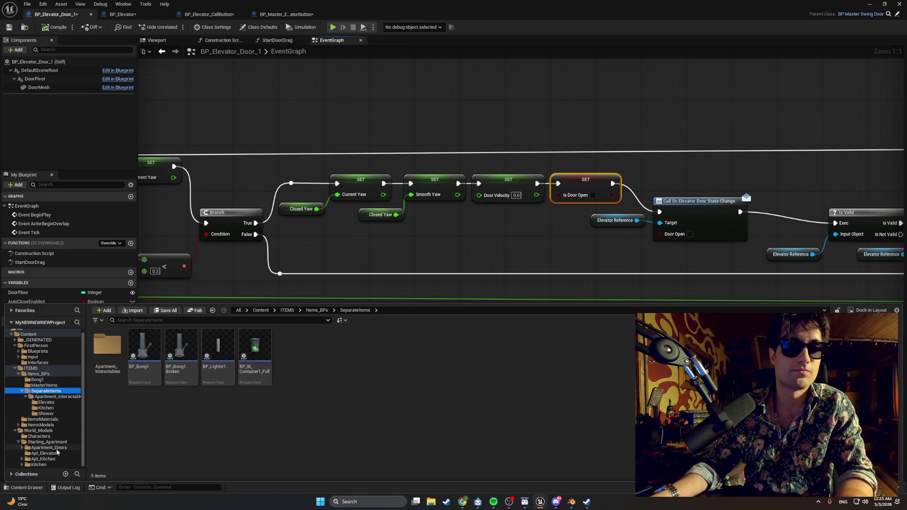
click(47, 408)
click(51, 397)
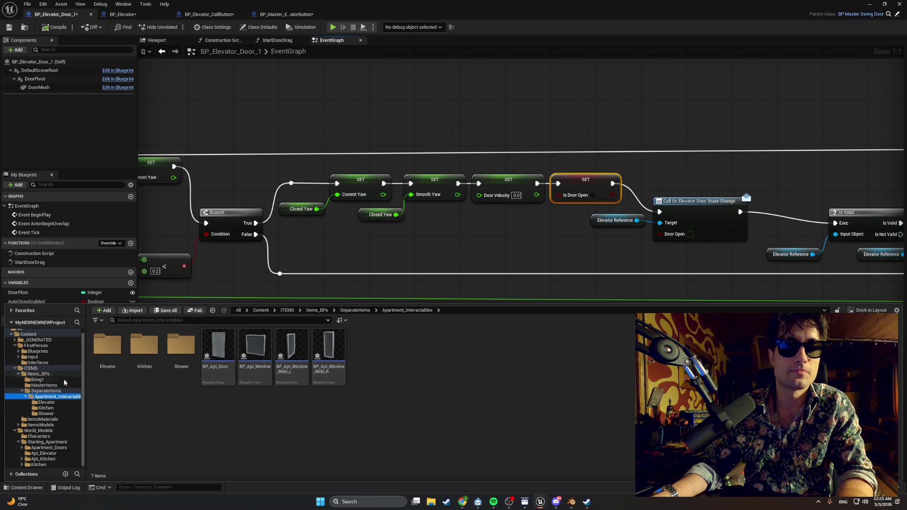
click(64, 385)
double_click(285, 346)
scroll(492, 295, down, 1)
mouse_move(491, 295)
mouse_down()
mouse_move(897, 255)
mouse_move(497, 293)
mouse_up()
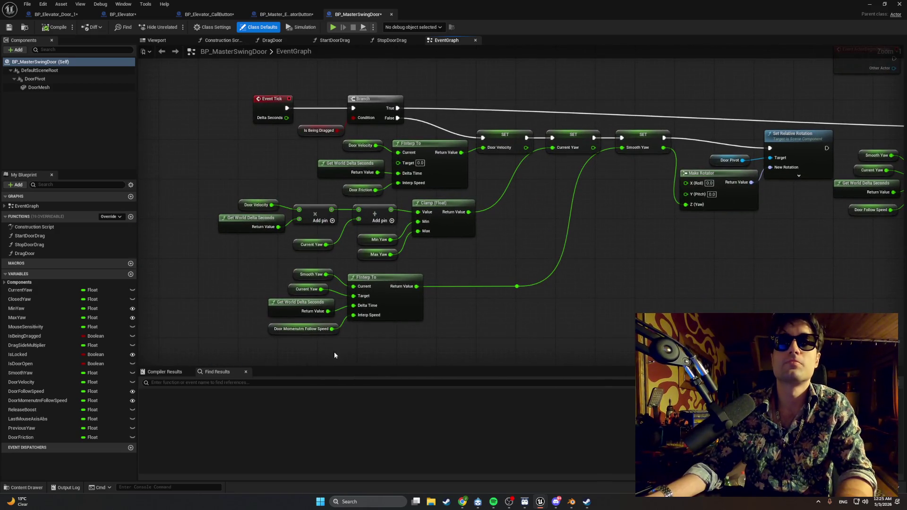
Search Find Results for 'is door open' and jump to the IsDoorOpen setter in StartDoorDrag
click(59, 364)
click(179, 382)
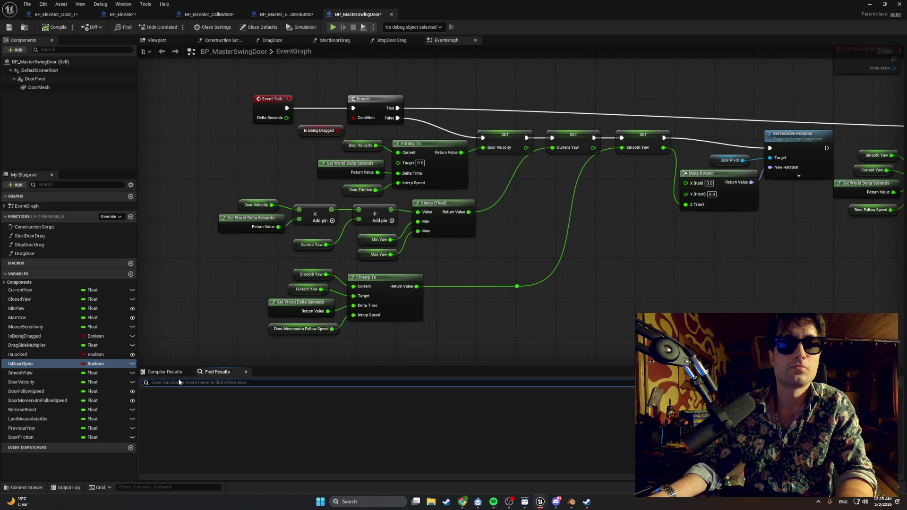
text(Ior open)
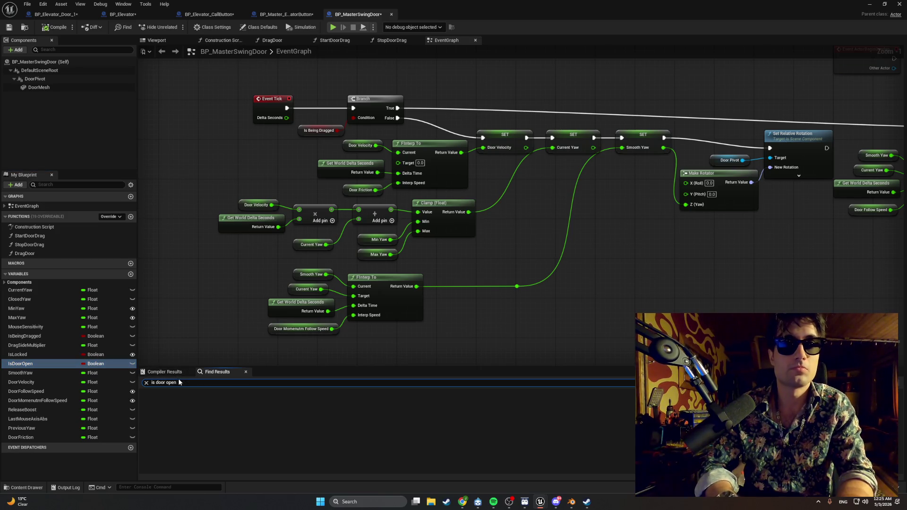
double_click(186, 416)
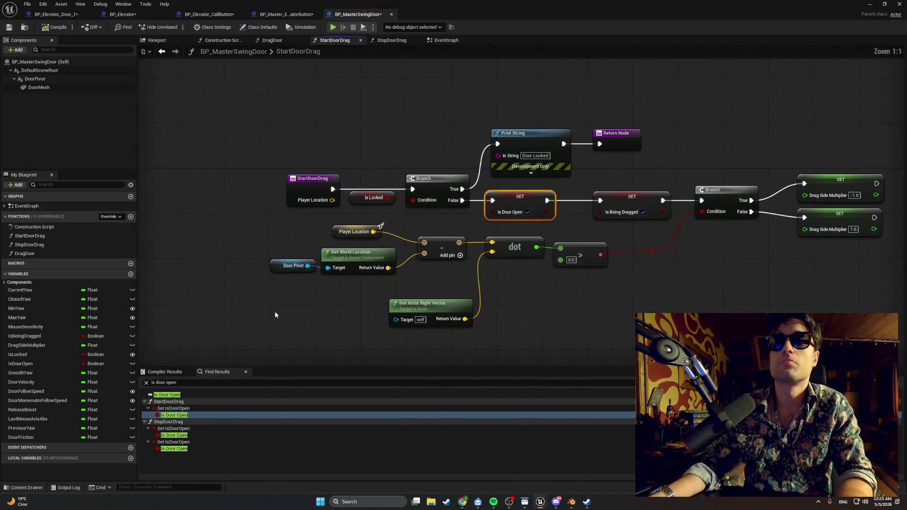
drag(274, 311, 198, 319)
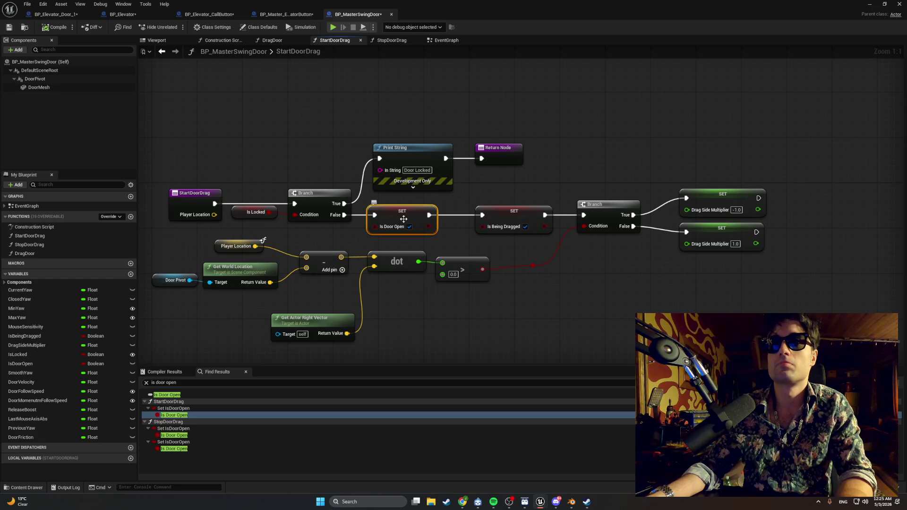
Inspect both IsDoorOpen setters in StopDoorDrag and snip a screenshot of that graph
click(208, 429)
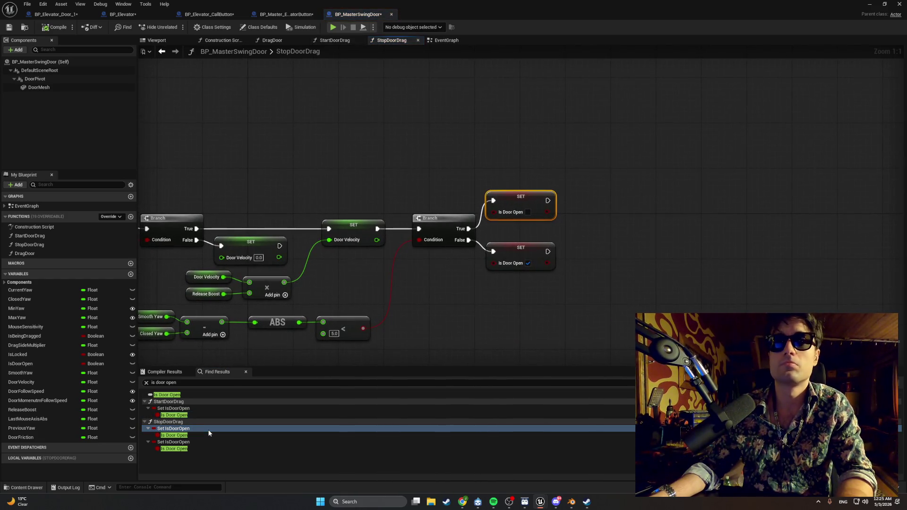
mouse_move(283, 331)
mouse_down()
mouse_move(368, 290)
mouse_move(456, 271)
mouse_move(514, 279)
mouse_move(494, 282)
mouse_up()
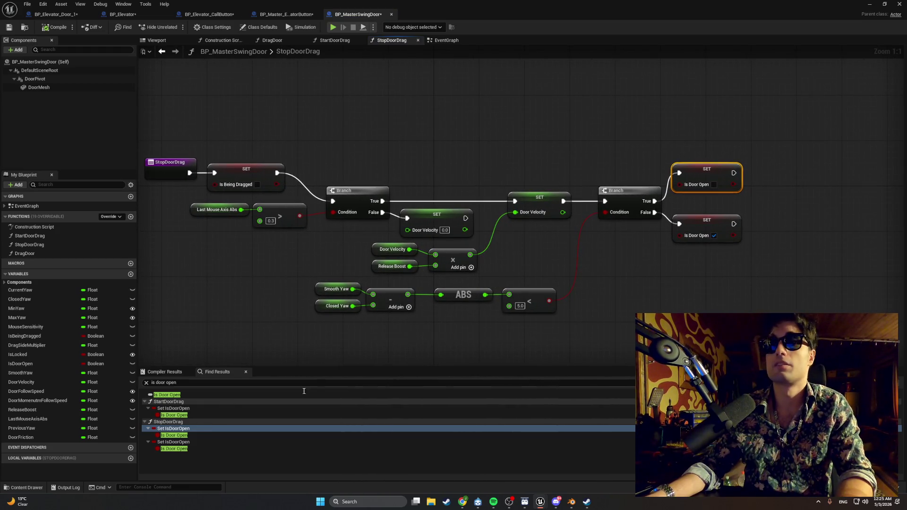
click(220, 435)
click(218, 448)
scroll(555, 284, down, 1)
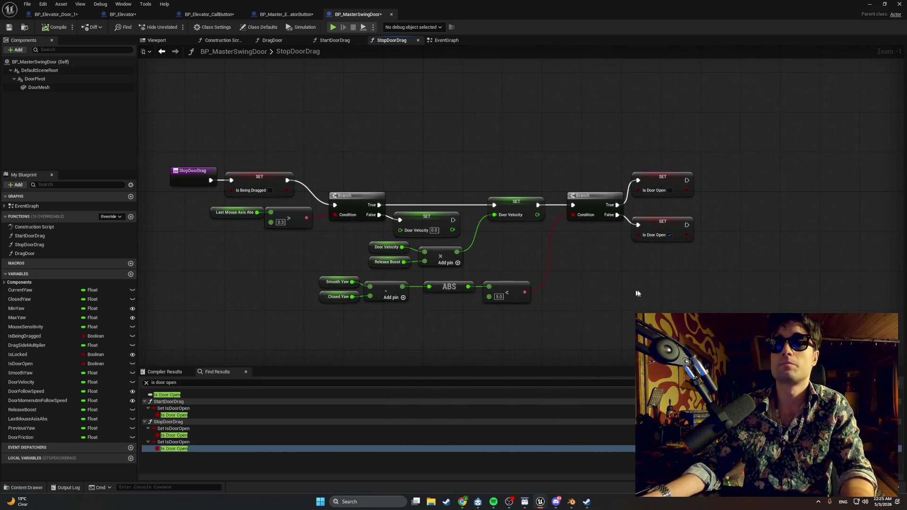
key(super+shift+s)
drag(740, 332, 180, 112)
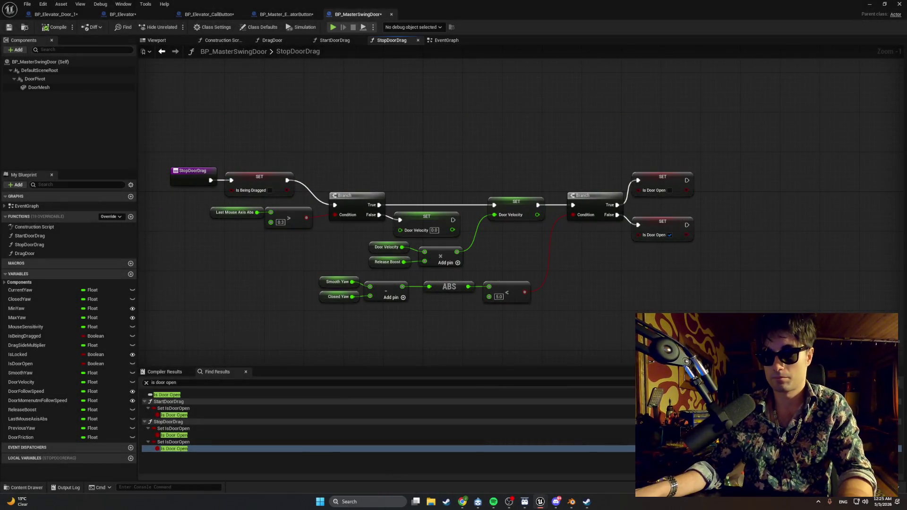
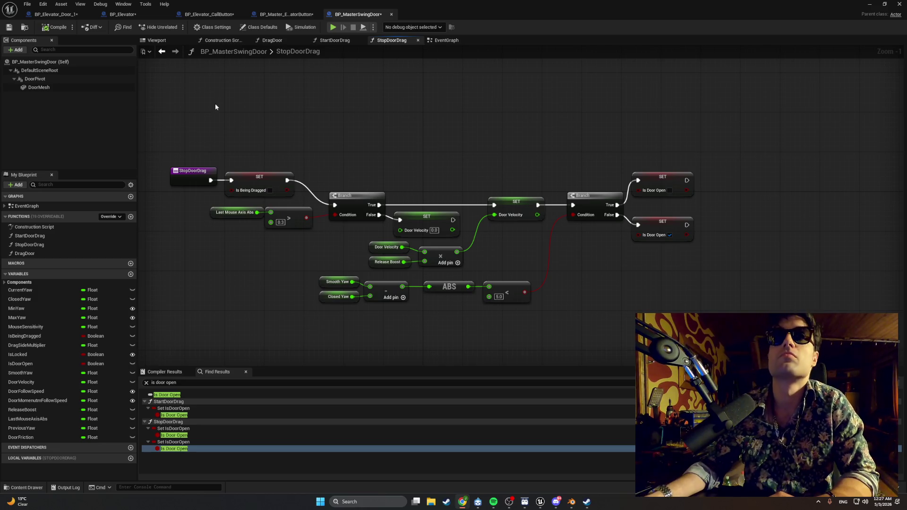
In BP_Elevator_Door_1, delete the Call On Elevator Door State Change and Elevator Reference nodes, reconnecting Is Door Open's exec output
click(211, 15)
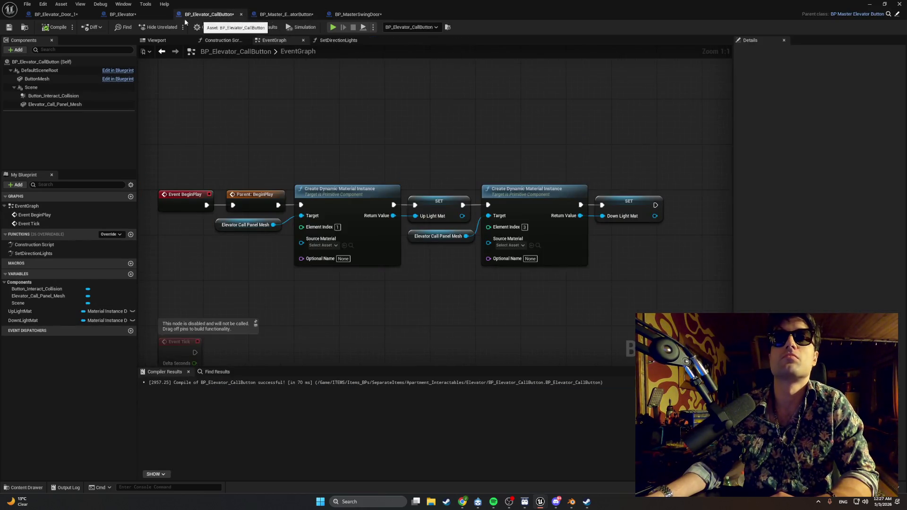
click(54, 14)
click(576, 211)
ctrl+click(506, 231)
key(Delete)
drag(500, 193, 722, 233)
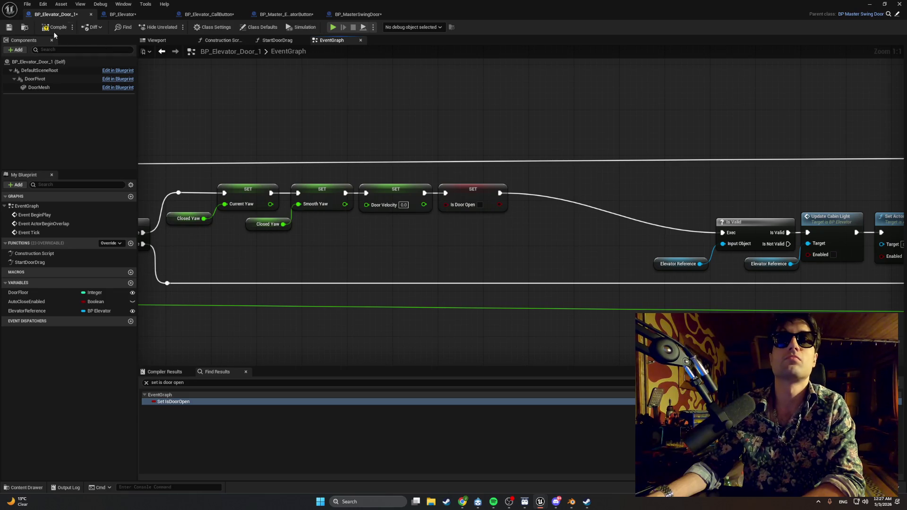
click(124, 15)
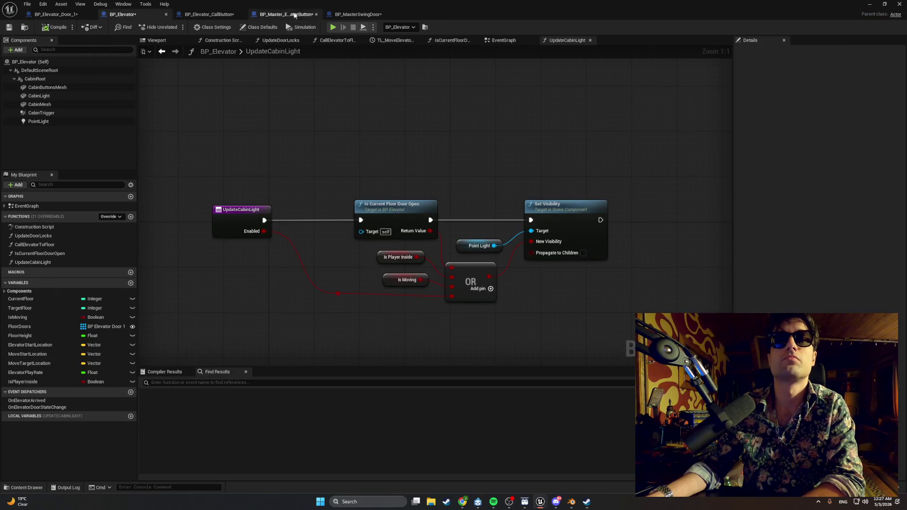
click(359, 14)
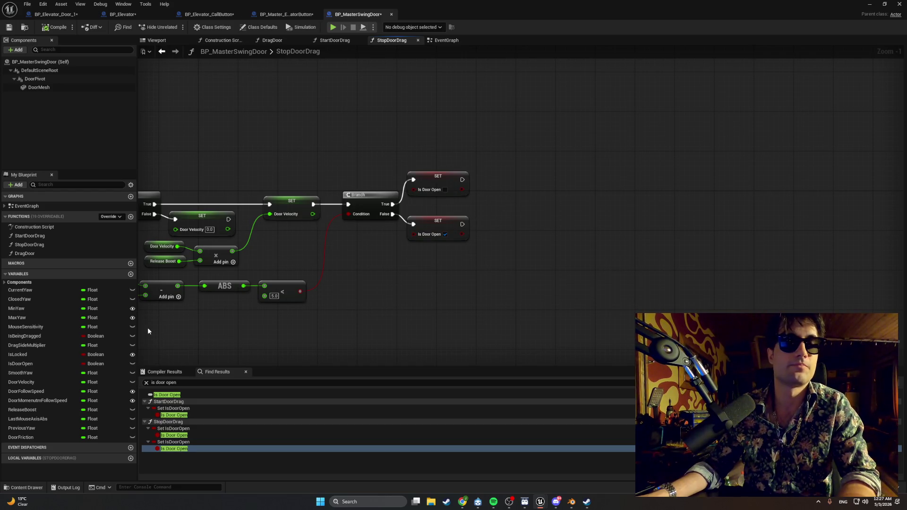
Add a variable named ElevatorRef of type BP Elevator to BP_MasterSwingDoor
click(131, 275)
text(ElevatorRe)
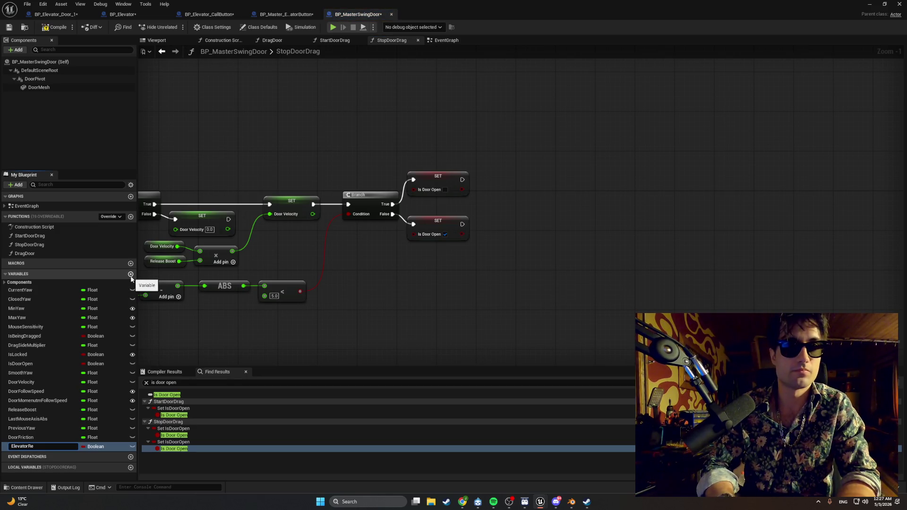
text(f)
key(Return)
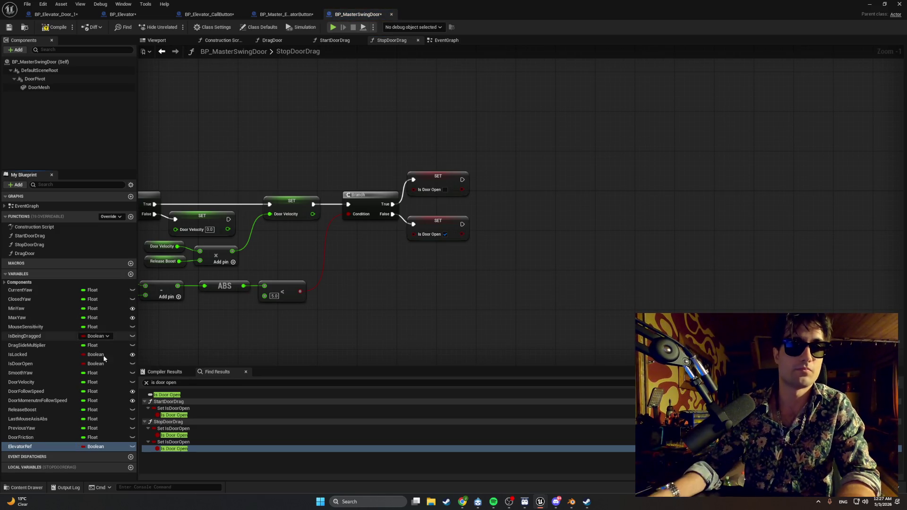
click(111, 447)
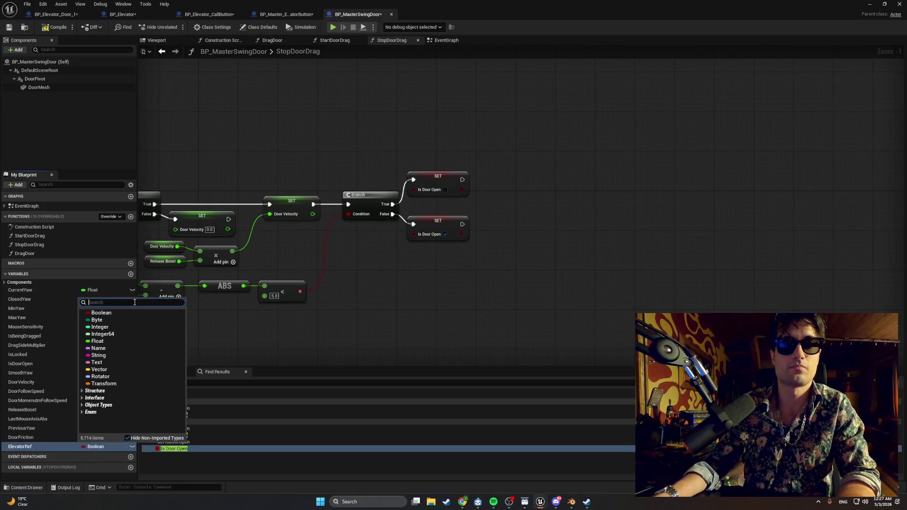
text(BP e;le)
key(BackSpace)
text(le)
click(116, 334)
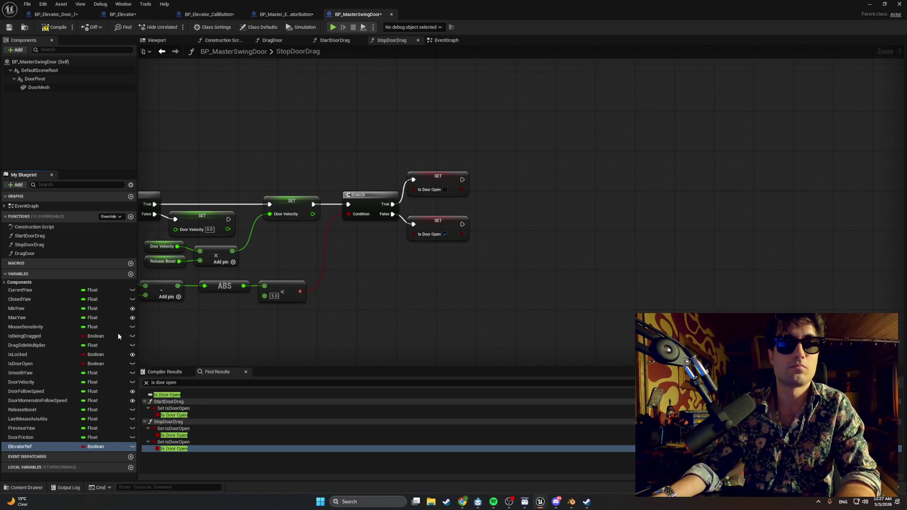
Place a Get ElevatorRef node in StopDoorDrag and search its actions for the door event without adding one
mouse_move(94, 447)
mouse_down()
mouse_move(90, 461)
mouse_move(474, 257)
mouse_move(548, 231)
mouse_up()
click(496, 271)
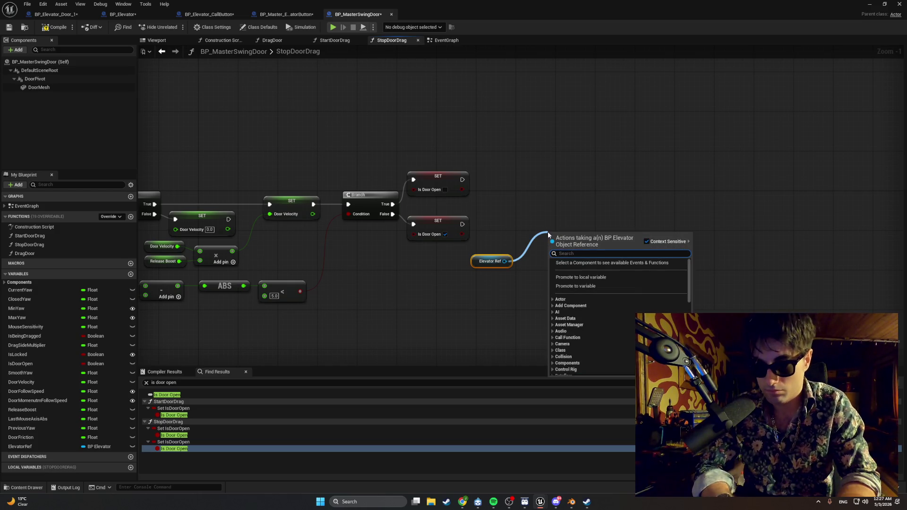
text(call on ee)
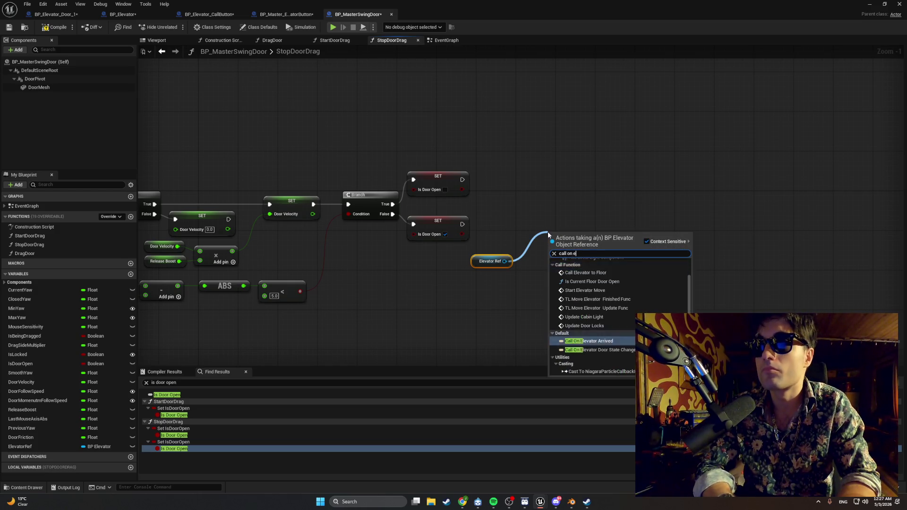
text(v)
key(BackSpace)
key(BackSpace)
text(ven)
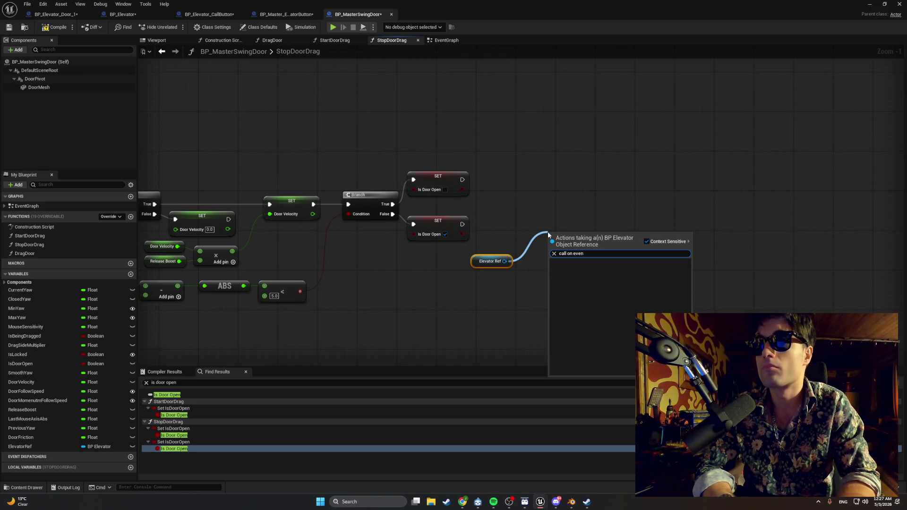
key(BackSpace)
key(BackSpace)
key(BackSpace)
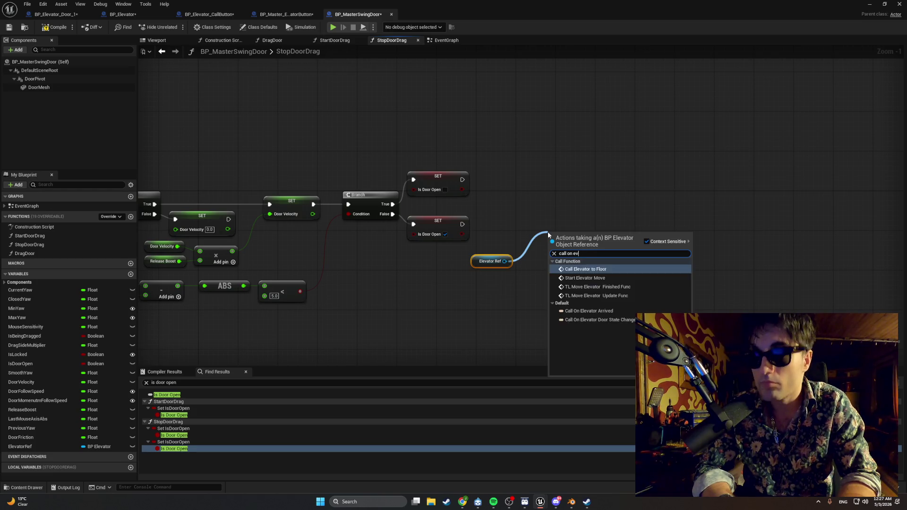
text(eve)
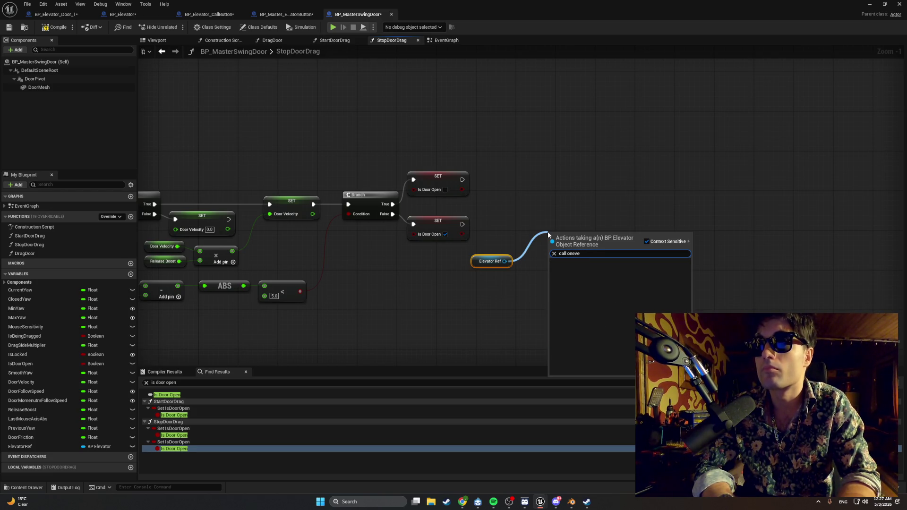
click(520, 169)
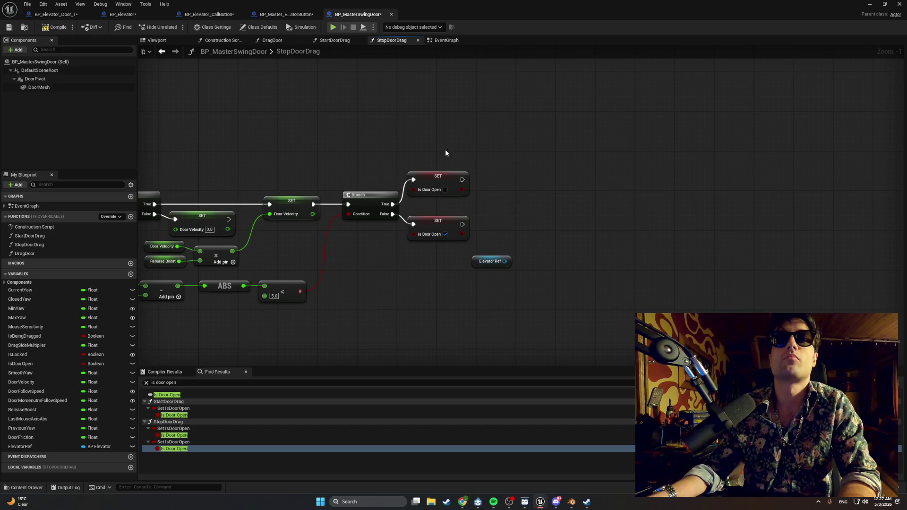
click(55, 14)
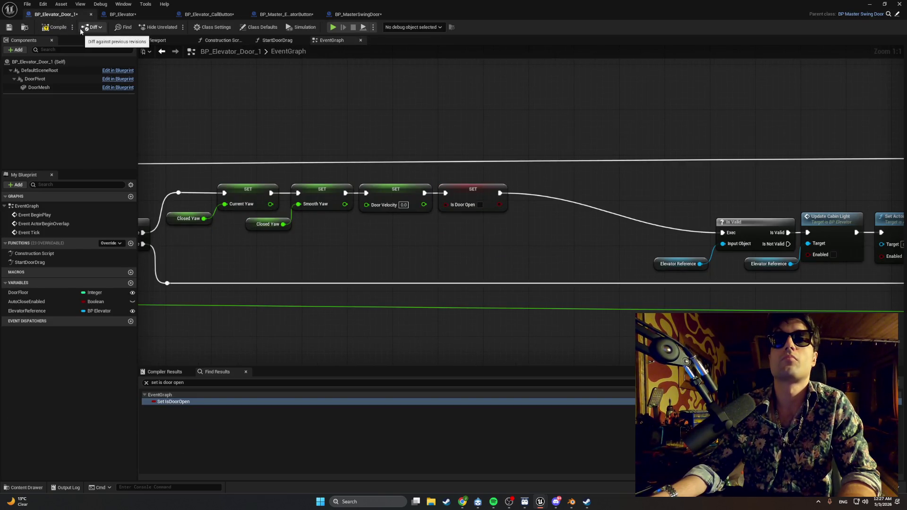
Select BP_Elevator_Door_2 in the level and filter its Details for 'ref' to confirm Elevator Reference
click(870, 5)
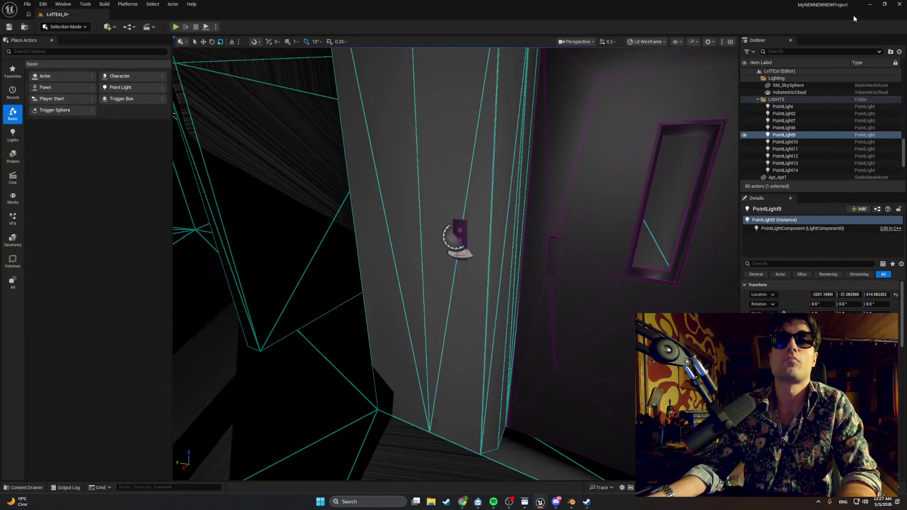
click(590, 237)
click(764, 265)
text(ref)
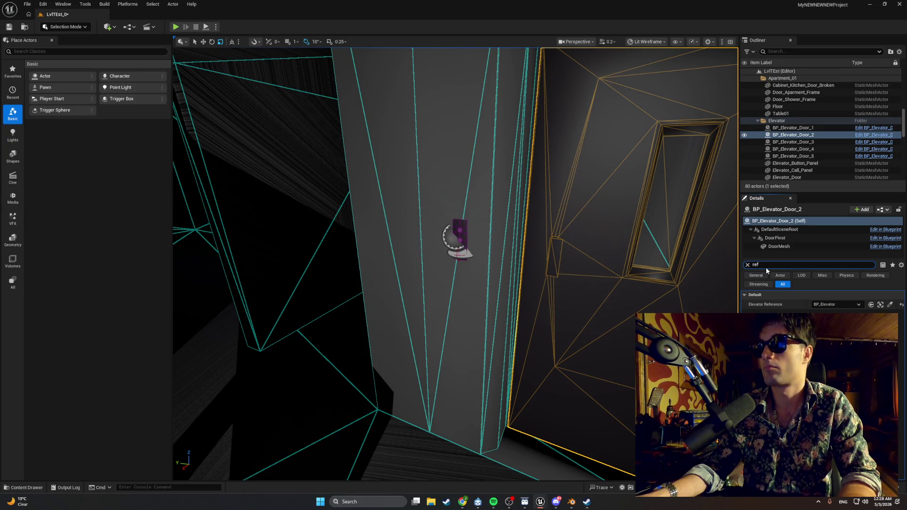
drag(453, 256, 453, 175)
Restore the Blueprint editor and return to BP_MasterSwingDoor's StopDoorDrag graph
mouse_move(549, 499)
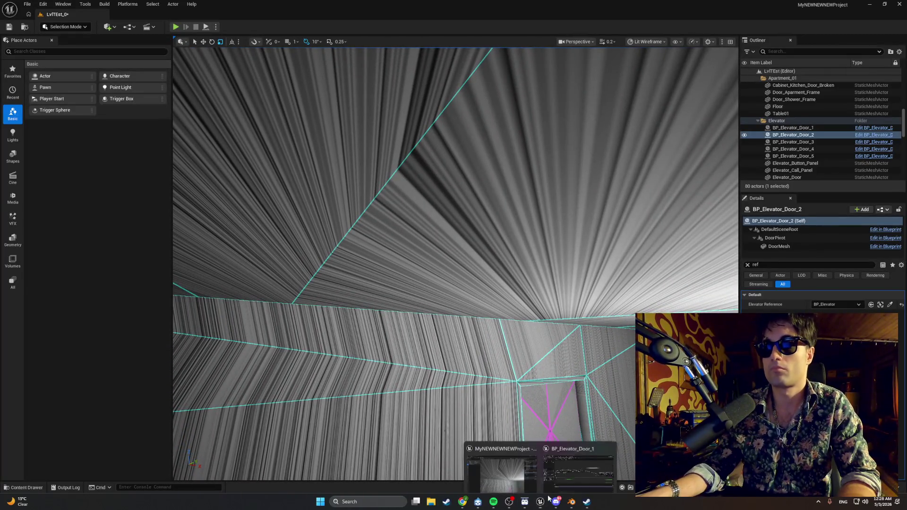
click(563, 475)
drag(536, 296, 318, 296)
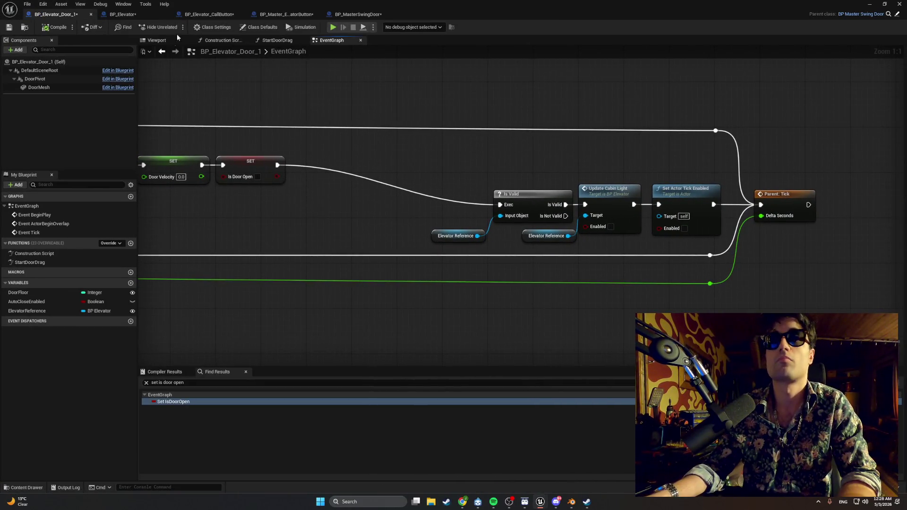
click(358, 14)
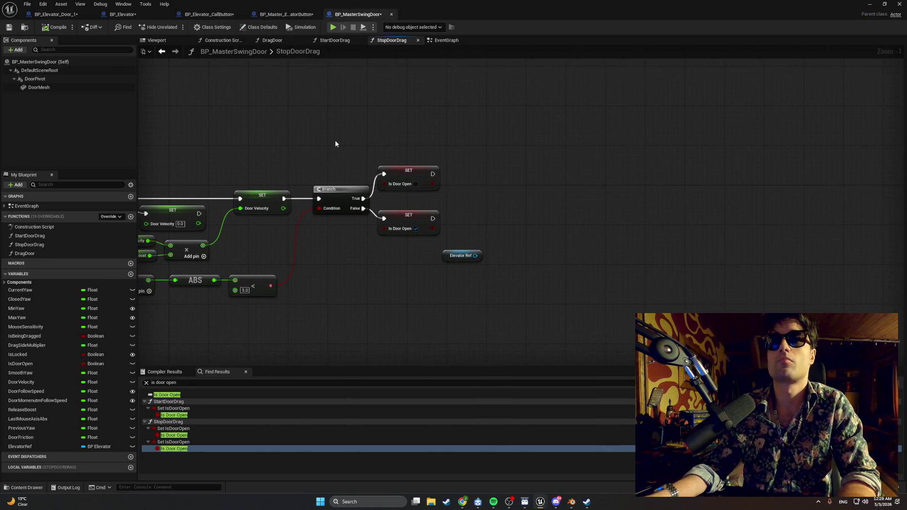
Select the ElevatorRef variable and widen the details panel to review its BP Elevator type
click(106, 452)
click(71, 444)
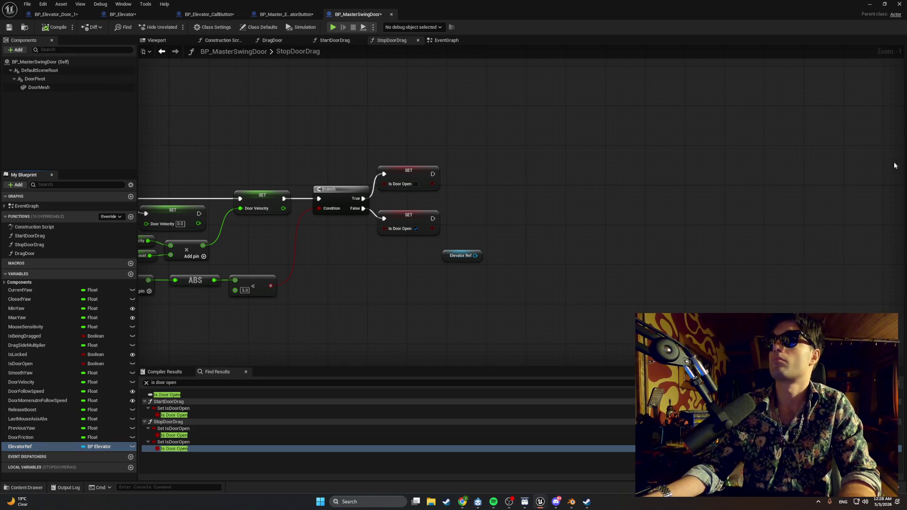
drag(902, 195, 682, 208)
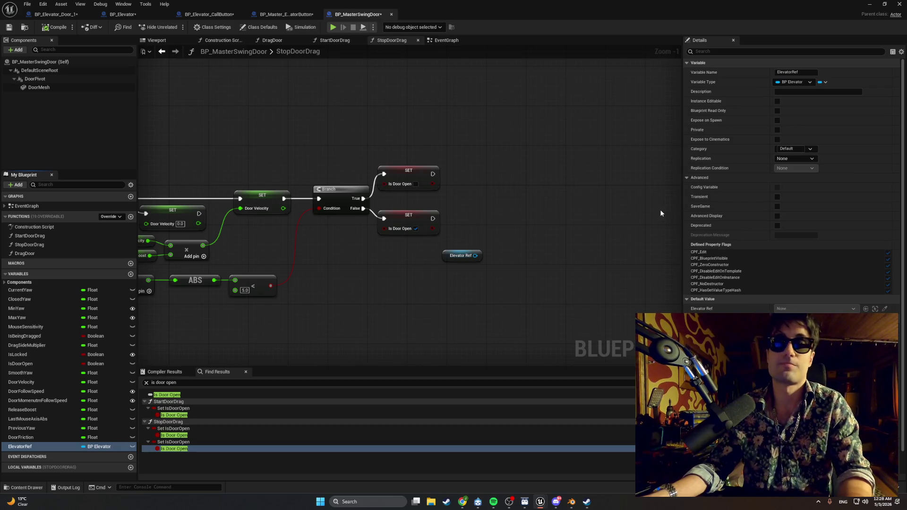
key(super+shift+s)
mouse_move(847, 490)
mouse_down()
mouse_move(115, 23)
mouse_move(0, 0)
mouse_up()
Clear the Find Results search and close that panel
click(146, 383)
key(super+shift+s)
key(Escape)
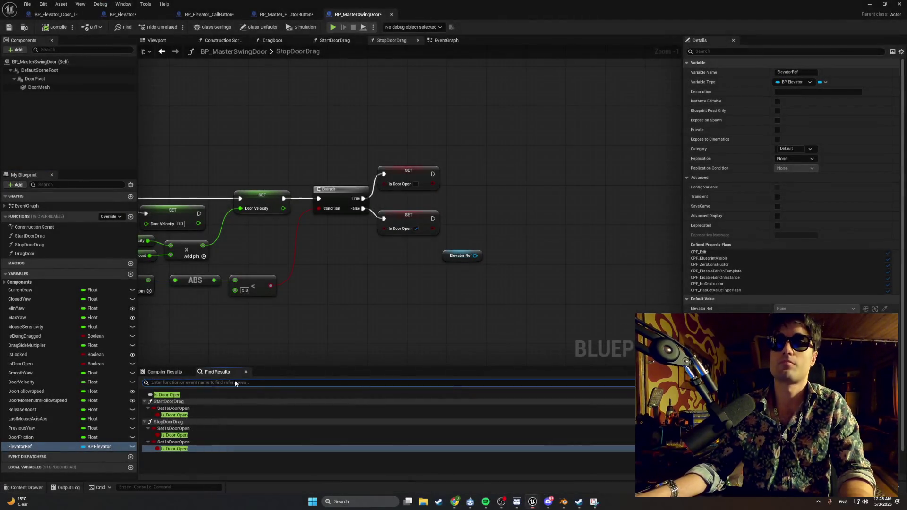
click(245, 372)
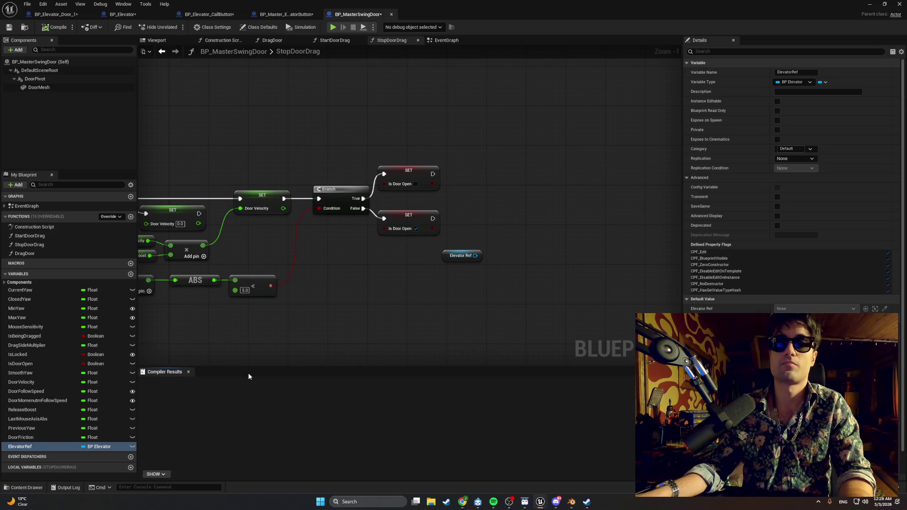
key(super+shift+s)
mouse_move(905, 491)
mouse_down()
mouse_move(276, 179)
mouse_move(212, 136)
mouse_up()
Drag from the Elevator Ref getter and add a Call On Elevator Door State Change node
drag(475, 256, 523, 228)
text(ca)
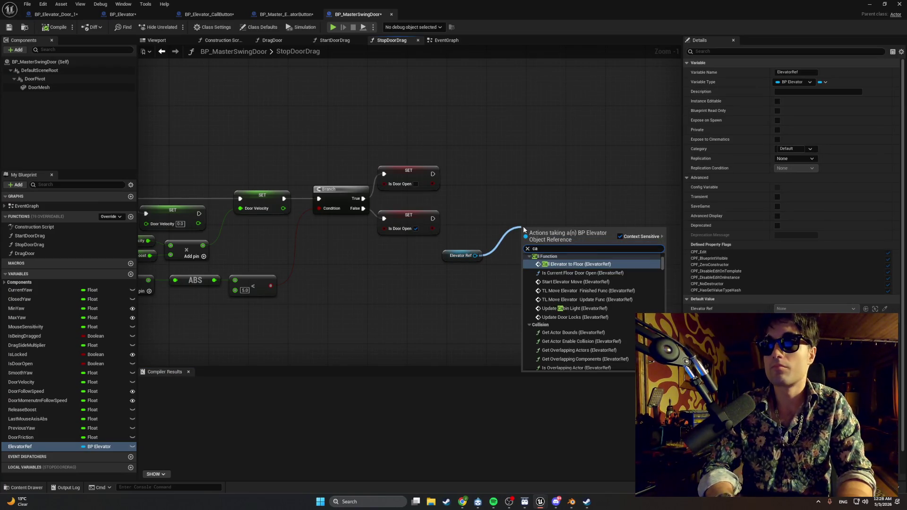
text(ll on eve)
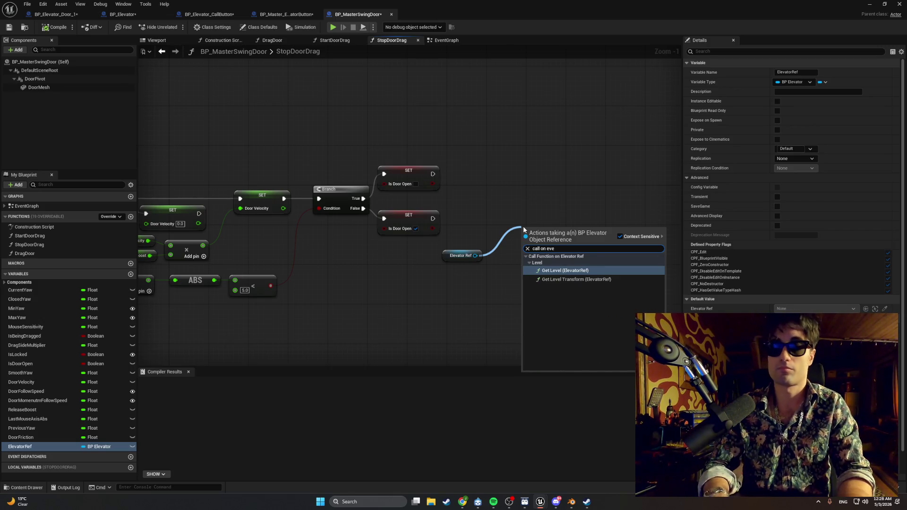
text(n)
key(BackSpace)
key(BackSpace)
key(BackSpace)
text(vat)
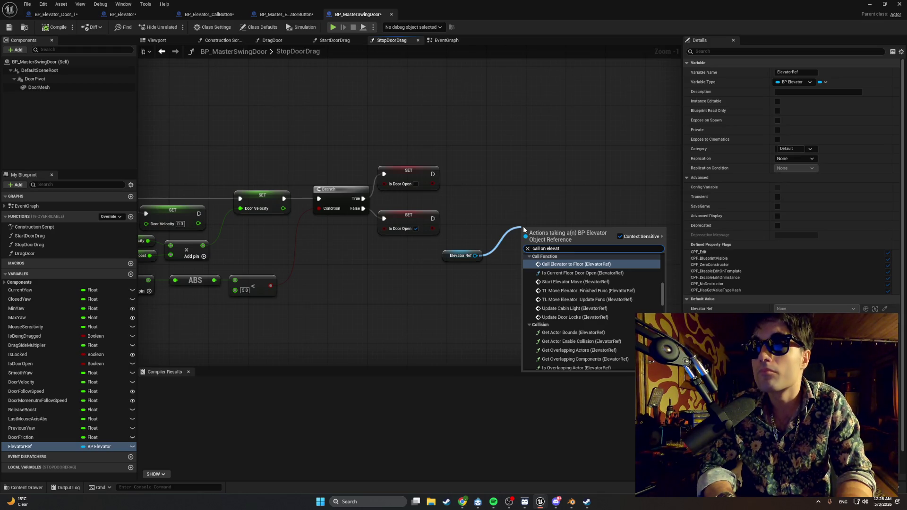
text(or)
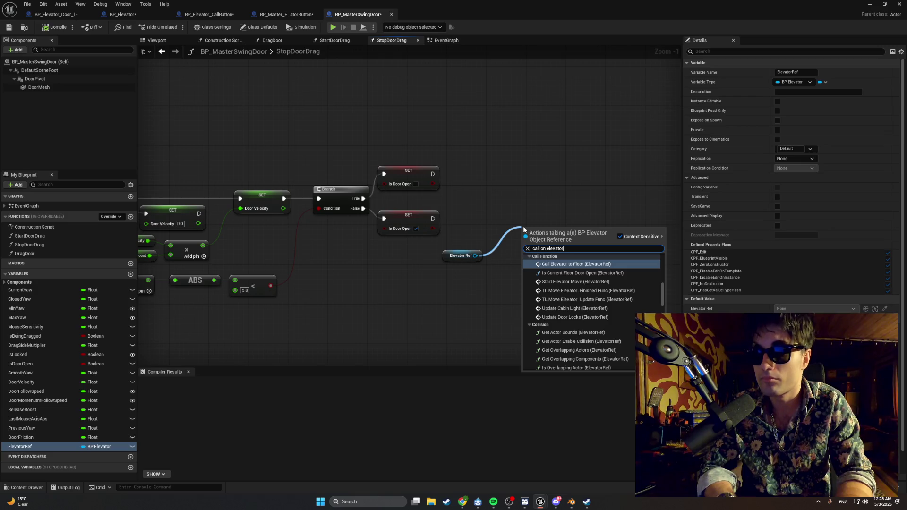
text( do)
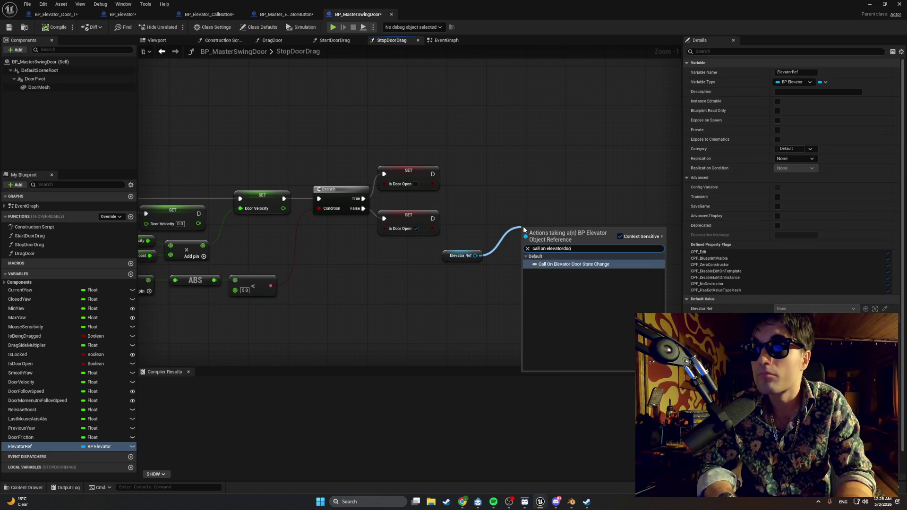
key(Return)
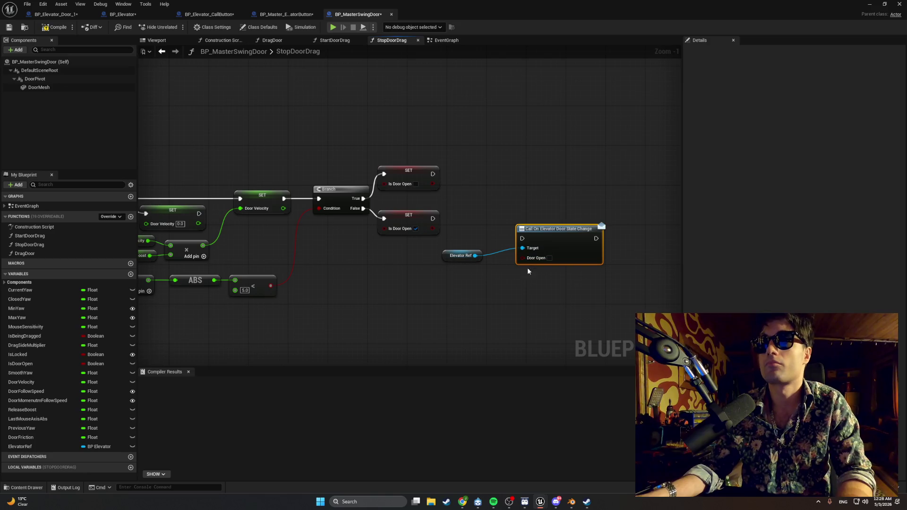
Move the Elevator Ref and Call nodes up and list all references to Is Door Open
drag(550, 279, 470, 238)
drag(558, 229, 563, 170)
click(503, 238)
key(alt+shift+f)
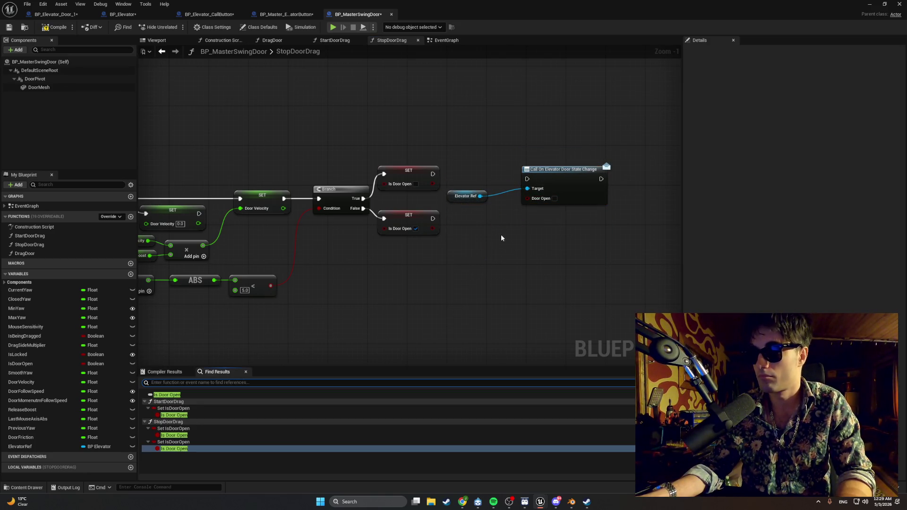
Duplicate the Elevator Ref and Call On Elevator Door State Change pair, stacking the copies vertically
mouse_move(586, 249)
mouse_down()
mouse_move(507, 165)
mouse_move(484, 157)
mouse_up()
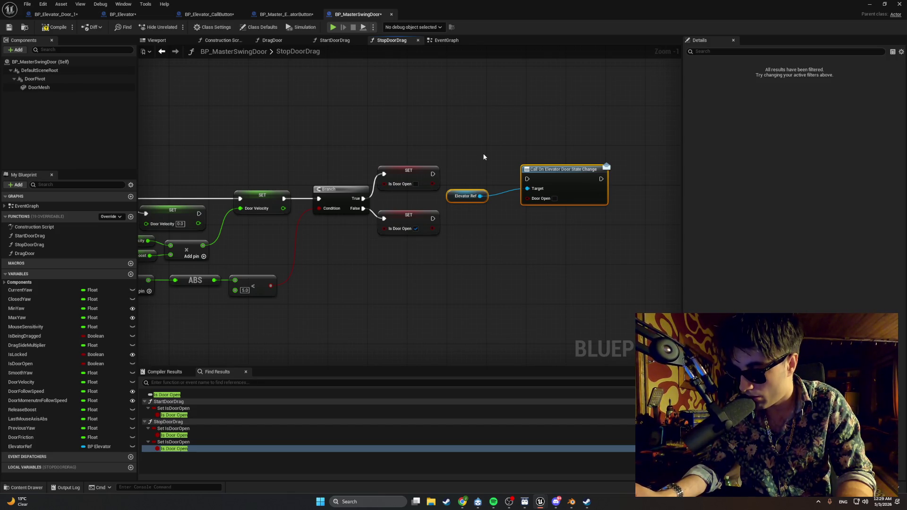
drag(568, 214, 476, 144)
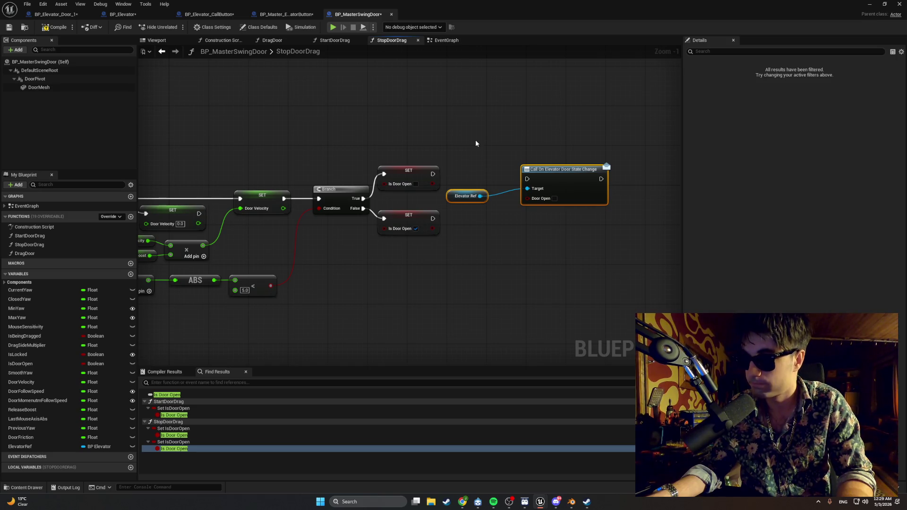
drag(569, 223, 470, 151)
key(ctrl+d)
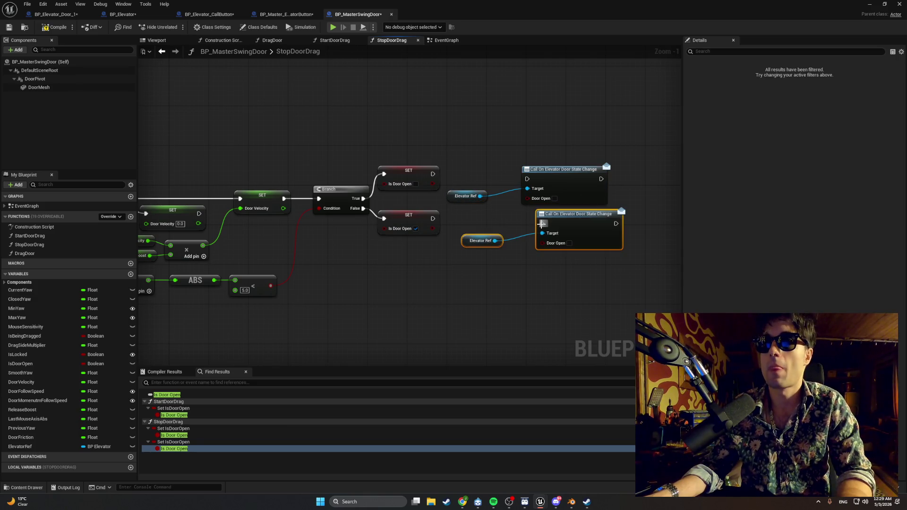
mouse_move(526, 224)
mouse_down()
mouse_move(496, 237)
mouse_move(507, 234)
mouse_up()
drag(553, 173, 538, 194)
drag(468, 196, 478, 211)
click(542, 159)
Wire the lower and upper SET Is Door Open nodes to their Call nodes, align them, and compile
drag(568, 311, 451, 182)
drag(524, 200, 520, 174)
drag(433, 219, 508, 218)
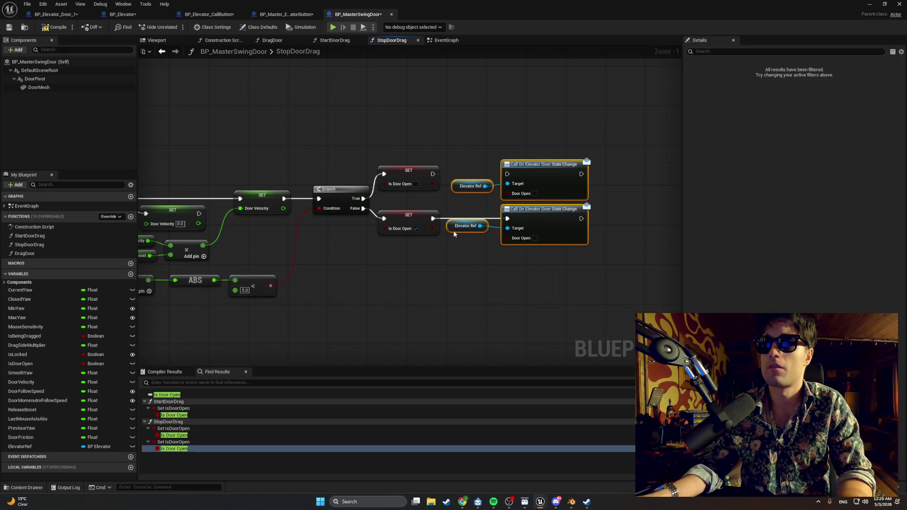
drag(455, 231, 451, 236)
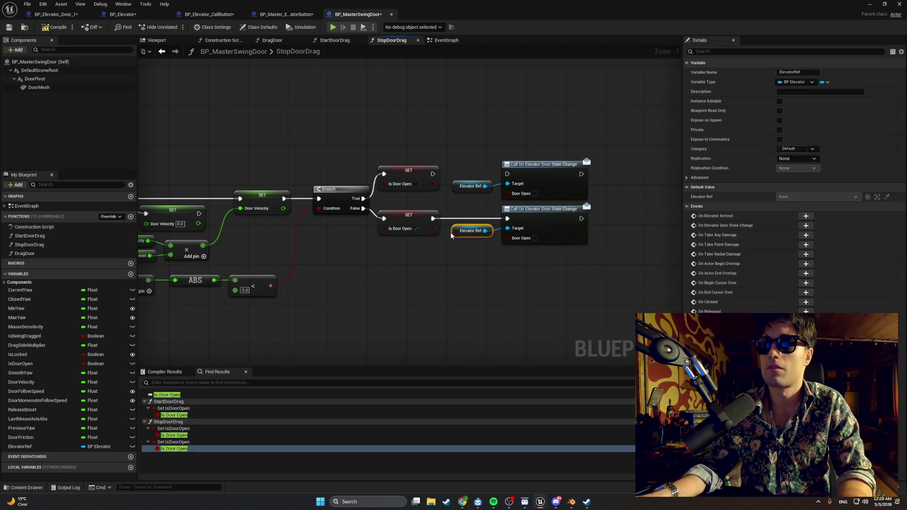
drag(453, 190, 457, 190)
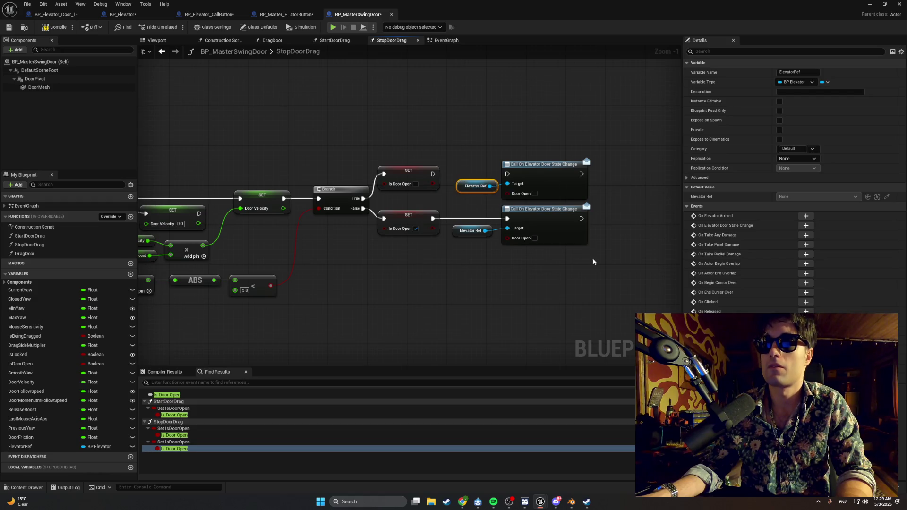
drag(594, 262, 487, 146)
drag(512, 196, 497, 196)
drag(433, 174, 492, 174)
click(458, 140)
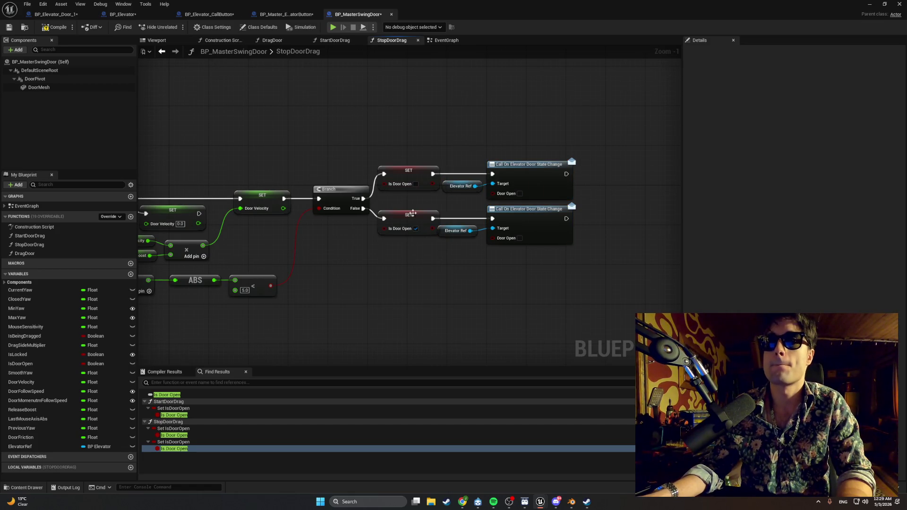
drag(453, 231, 459, 231)
click(259, 27)
click(52, 27)
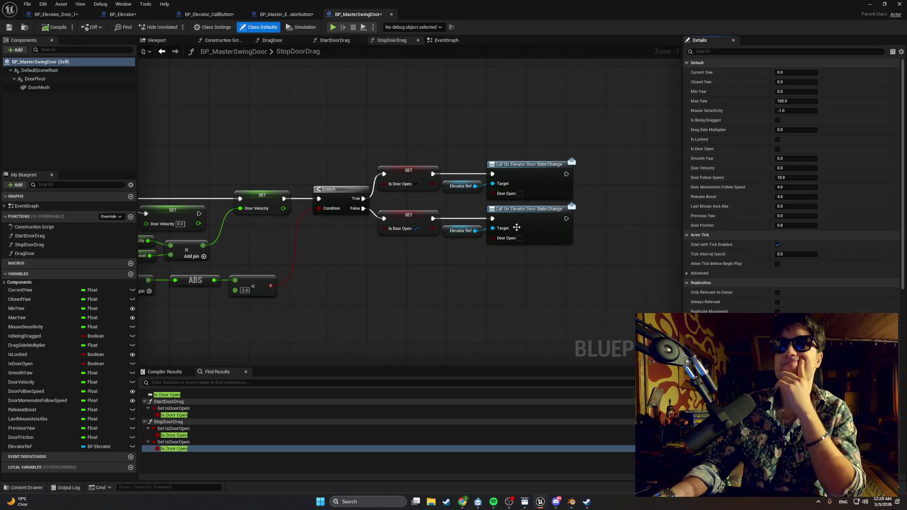
Check Door Open on the lower Call On Elevator Door State Change node, leaving the upper call unchecked
click(520, 238)
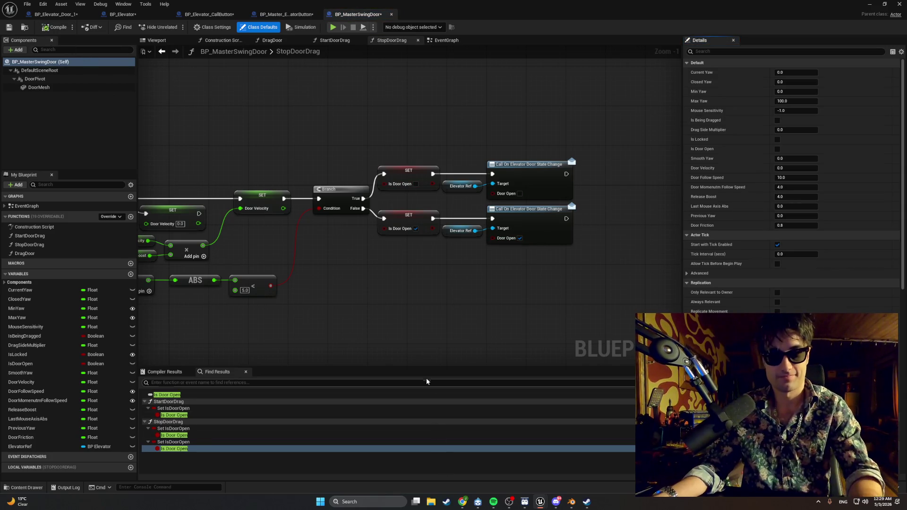
key(super+shift+s)
drag(600, 250, 314, 136)
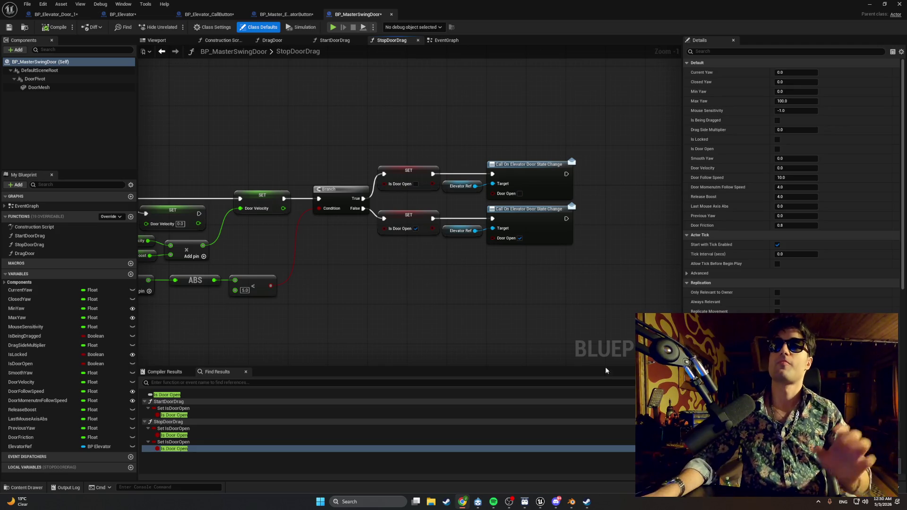
scroll(419, 277, down, 2)
mouse_move(418, 277)
mouse_down()
mouse_move(539, 299)
mouse_move(429, 284)
mouse_move(516, 259)
mouse_move(392, 257)
mouse_move(350, 268)
mouse_up()
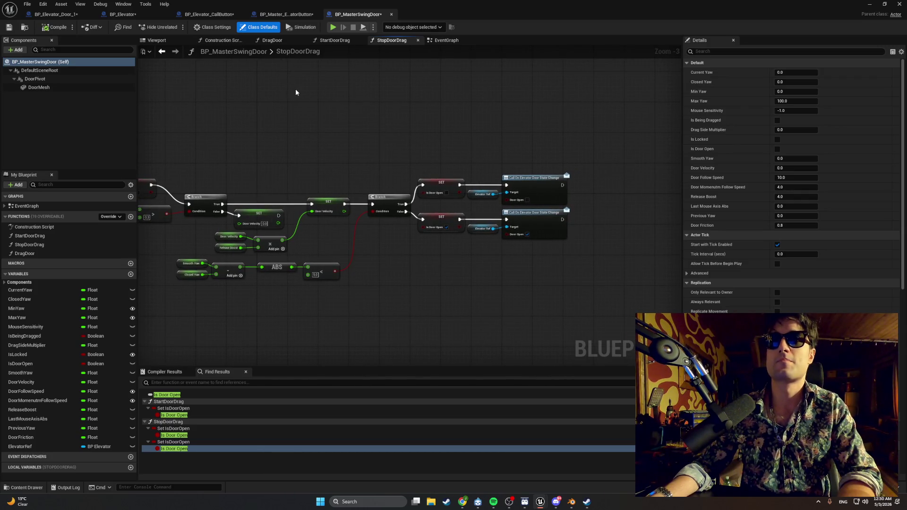
scroll(456, 178, up, 3)
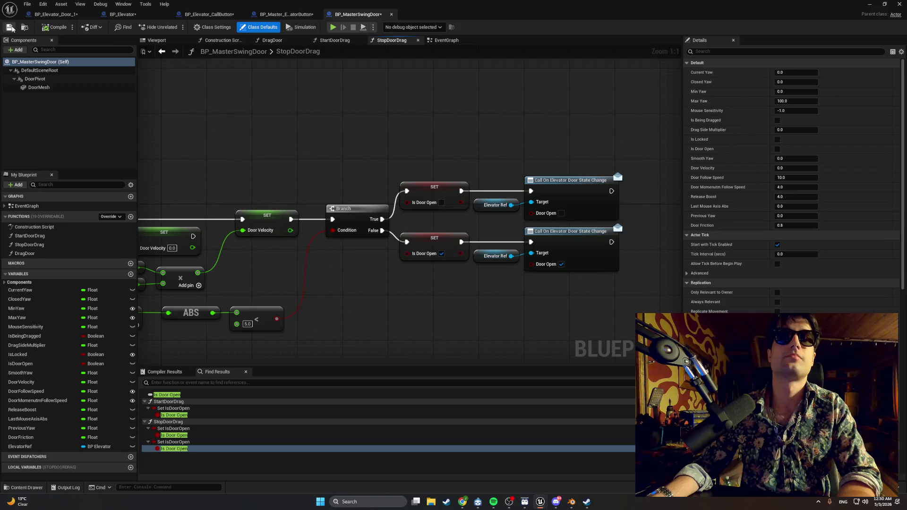
In BP_Elevator, inspect the OnElevatorDoorStateChange dispatcher and the CallElevatorToFloor function
click(289, 15)
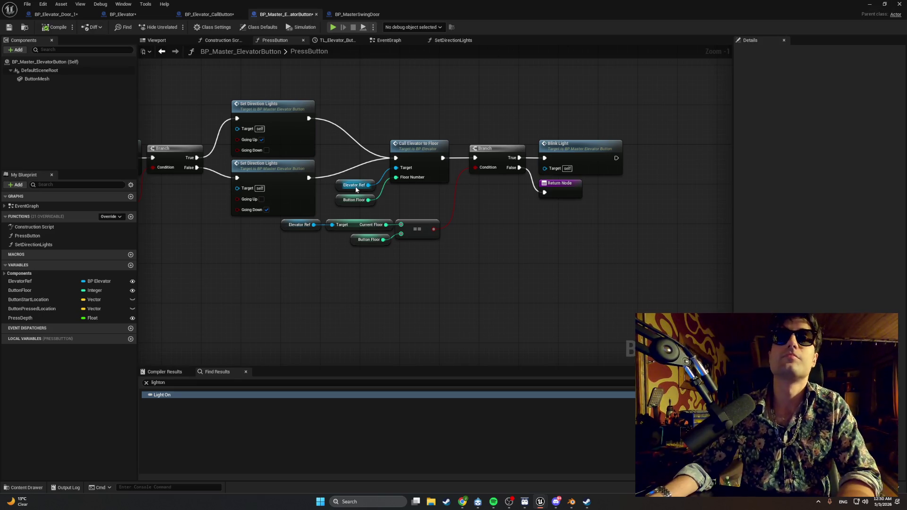
click(117, 16)
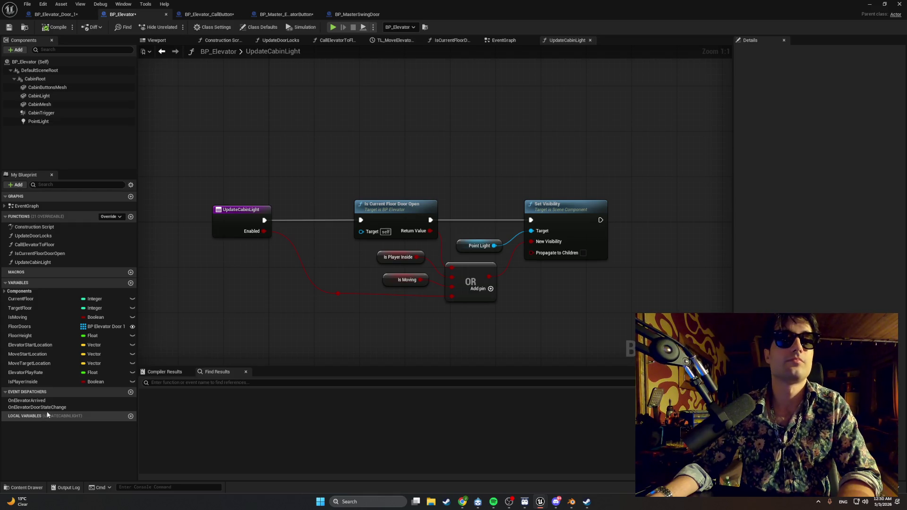
double_click(55, 408)
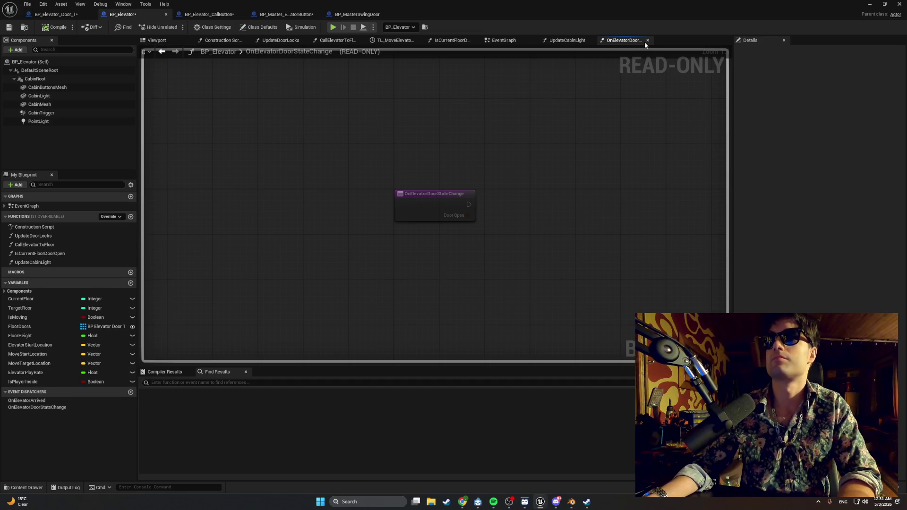
click(337, 40)
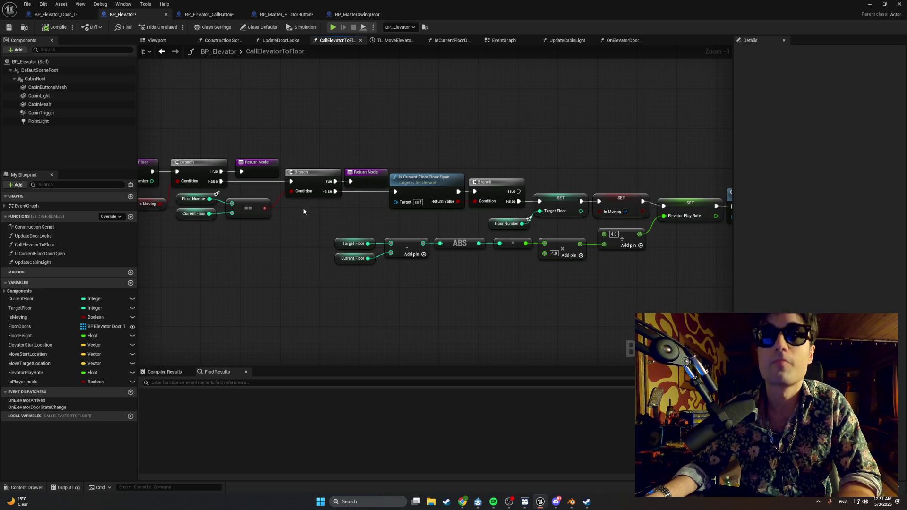
click(507, 40)
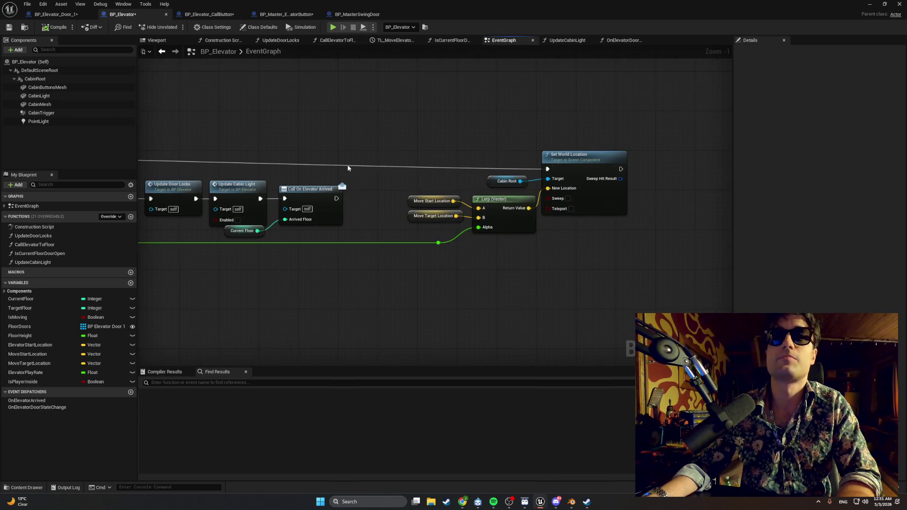
Rearrange the BeginPlay node chain in BP_Elevator's EventGraph, raising it and tucking Cabin Root closer
scroll(347, 165, down, 1)
mouse_move(424, 178)
mouse_down()
mouse_move(473, 170)
mouse_move(500, 149)
mouse_move(454, 163)
mouse_move(510, 174)
mouse_move(569, 170)
mouse_move(441, 171)
mouse_move(496, 196)
mouse_up()
scroll(441, 171, up, 2)
mouse_move(636, 203)
mouse_down()
mouse_move(472, 143)
mouse_move(503, 131)
mouse_move(484, 134)
mouse_up()
click(664, 213)
drag(617, 206, 426, 137)
mouse_move(511, 160)
mouse_down()
mouse_move(510, 132)
mouse_move(530, 136)
mouse_up()
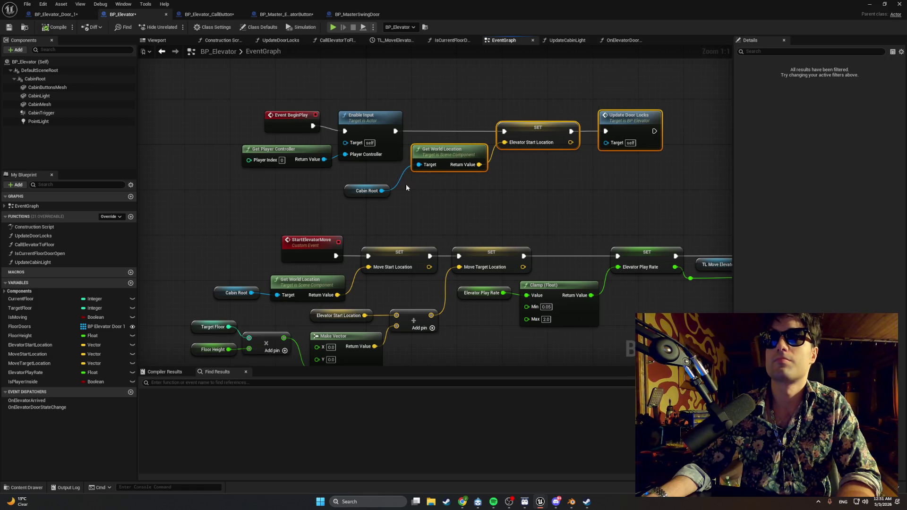
drag(352, 192, 364, 174)
drag(429, 192, 303, 211)
click(492, 139)
click(558, 157)
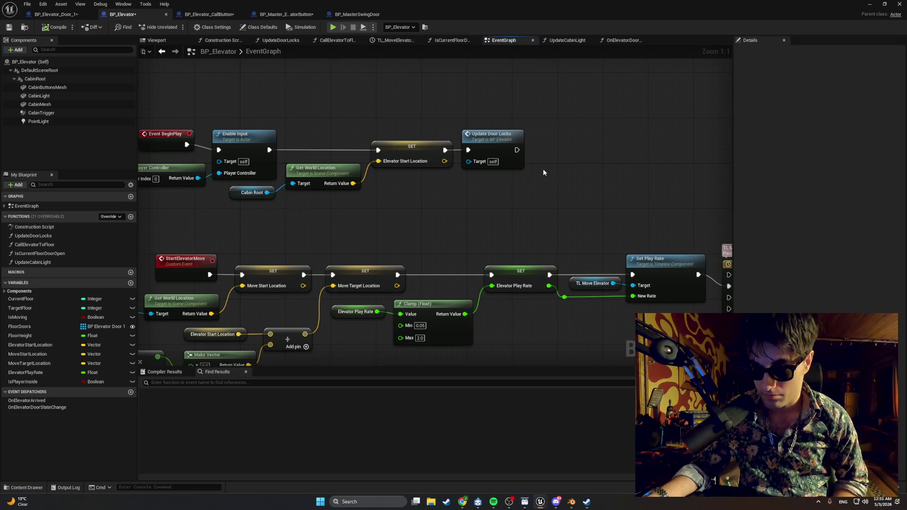
drag(543, 169, 471, 178)
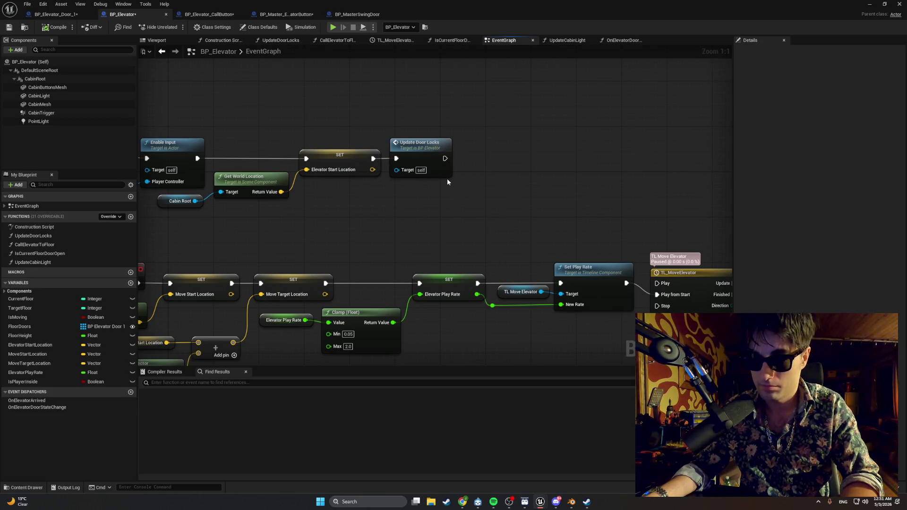
click(219, 15)
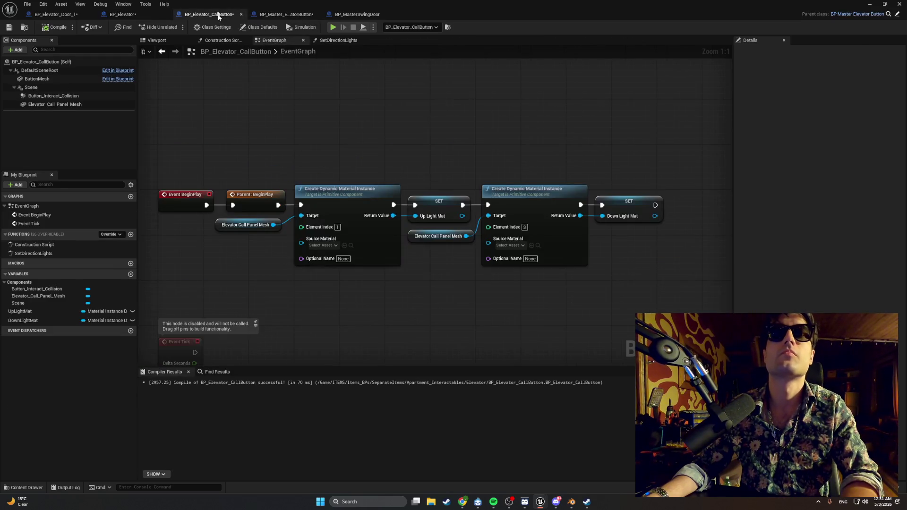
Pan BP_Elevator_CallButton's event graph, then bring up BP_Master_ElevatorButton's PressButton graph
drag(239, 106, 286, 100)
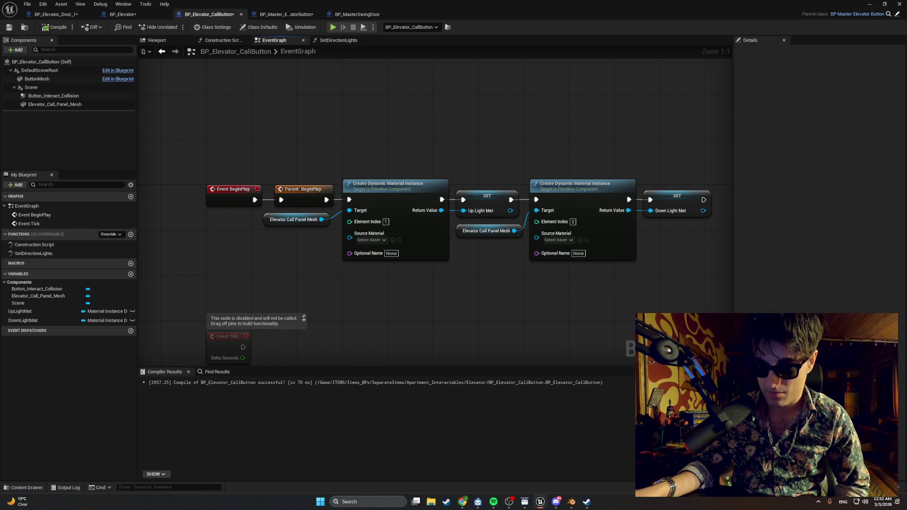
click(257, 14)
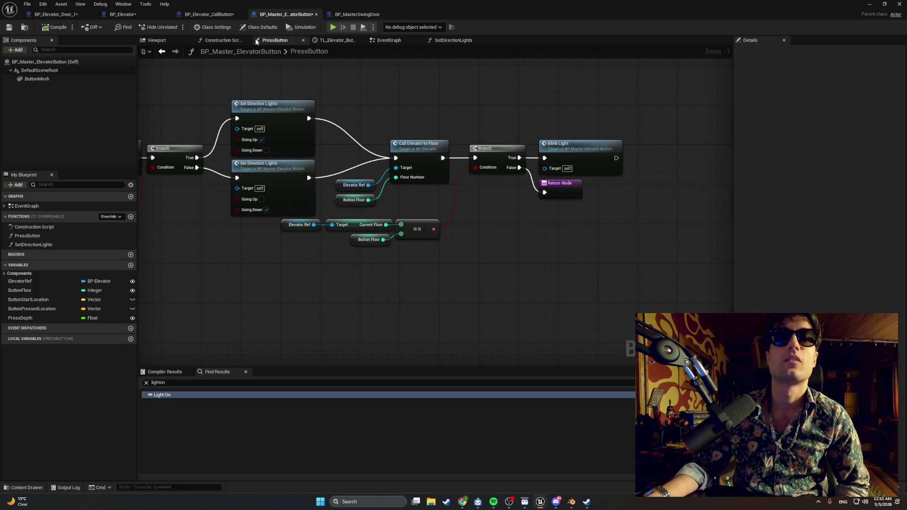
Open BP_Master_ElevatorButton's EventGraph and pan to the BeginPlay and Button_ElevatorArrived binding nodes
drag(315, 80, 618, 129)
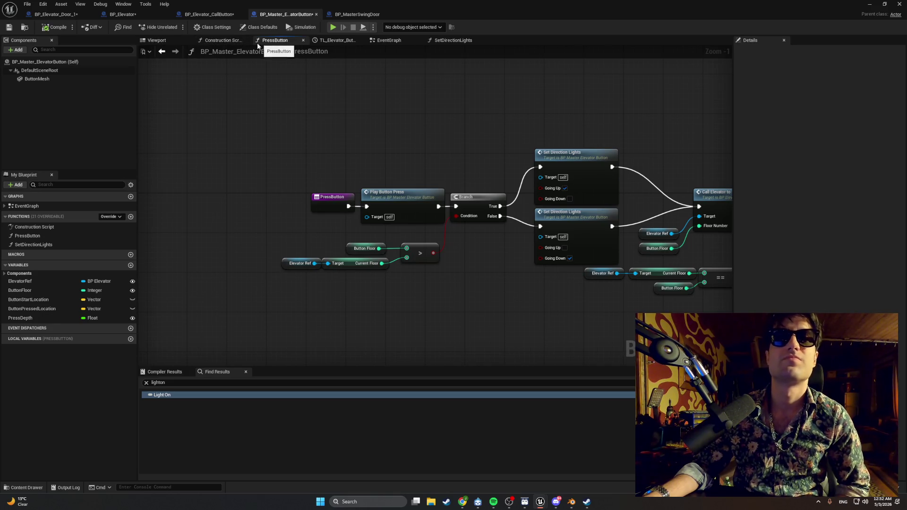
double_click(330, 51)
click(389, 40)
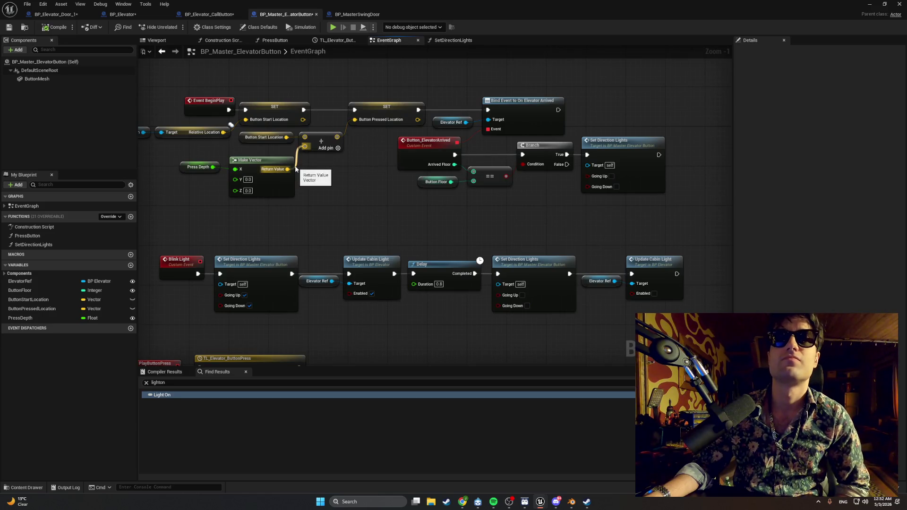
mouse_move(291, 169)
mouse_down()
mouse_move(433, 198)
mouse_move(475, 188)
mouse_move(338, 207)
mouse_move(235, 202)
mouse_up()
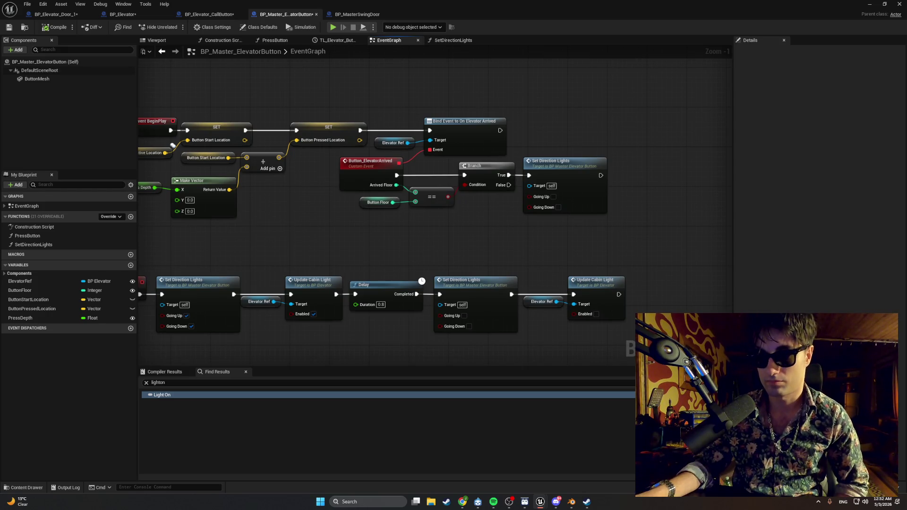
key(alt+Tab)
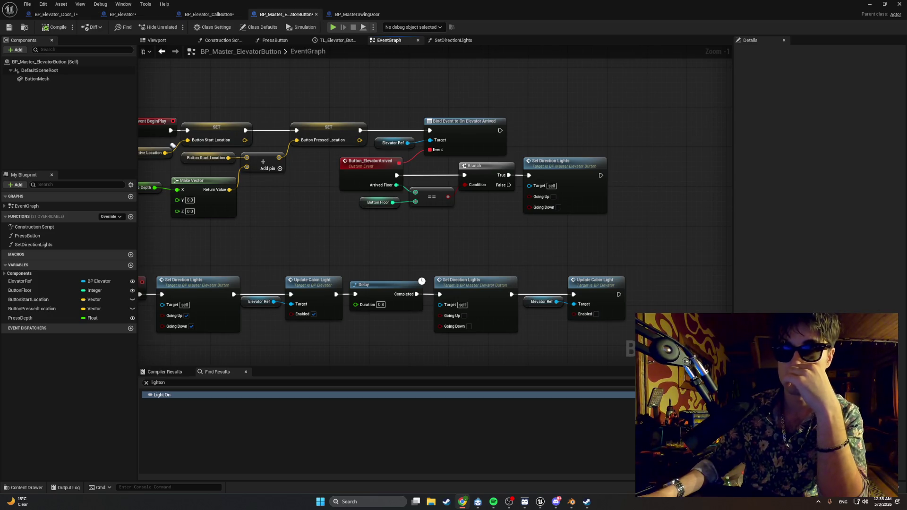
mouse_move(393, 246)
mouse_down()
mouse_move(482, 263)
mouse_move(360, 261)
mouse_move(381, 265)
mouse_up()
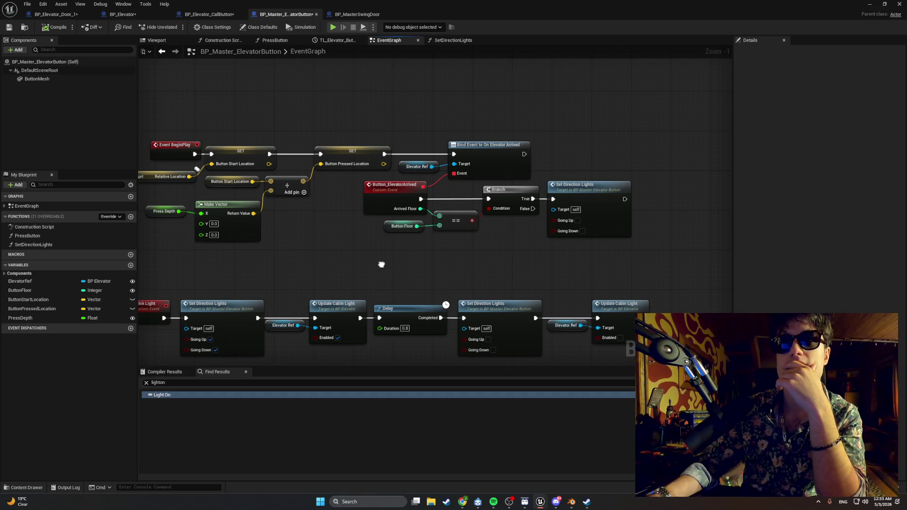
mouse_move(382, 265)
mouse_down()
mouse_move(348, 264)
mouse_move(408, 274)
mouse_move(391, 275)
mouse_up()
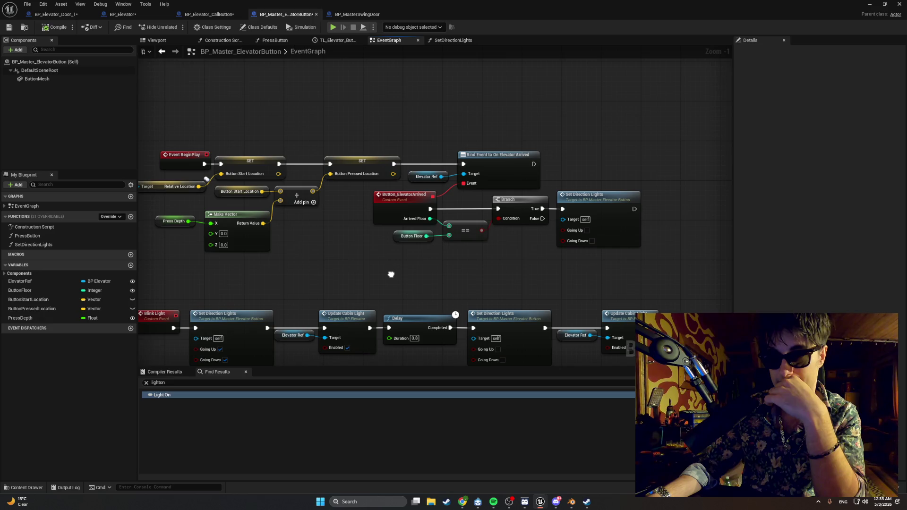
mouse_move(391, 274)
mouse_down()
mouse_move(378, 269)
mouse_move(465, 278)
mouse_up()
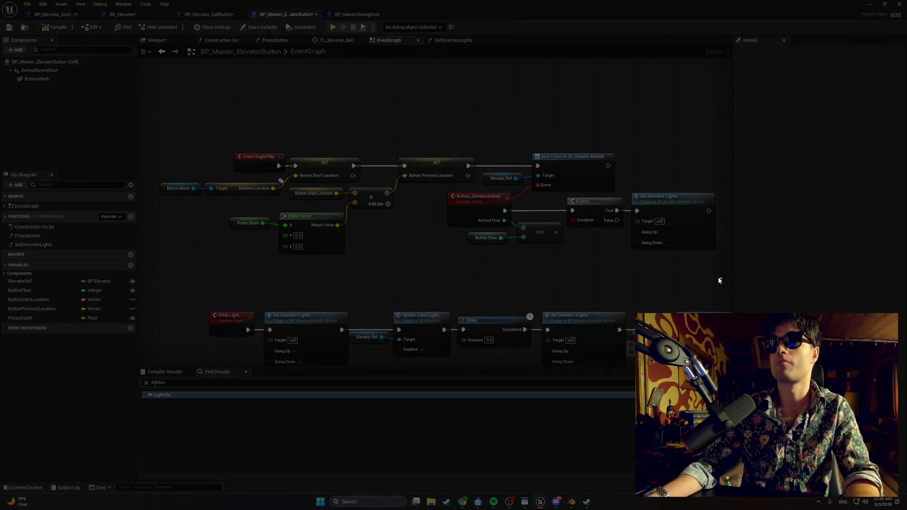
Make room beside the BeginPlay nodes and pull an exec wire off Bind Event to On Elevator Arrived
drag(723, 279, 154, 131)
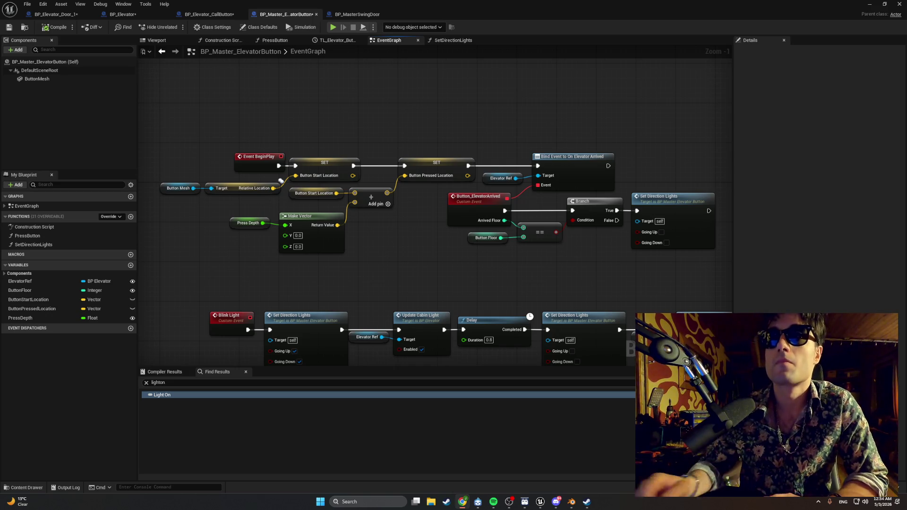
drag(569, 288, 373, 298)
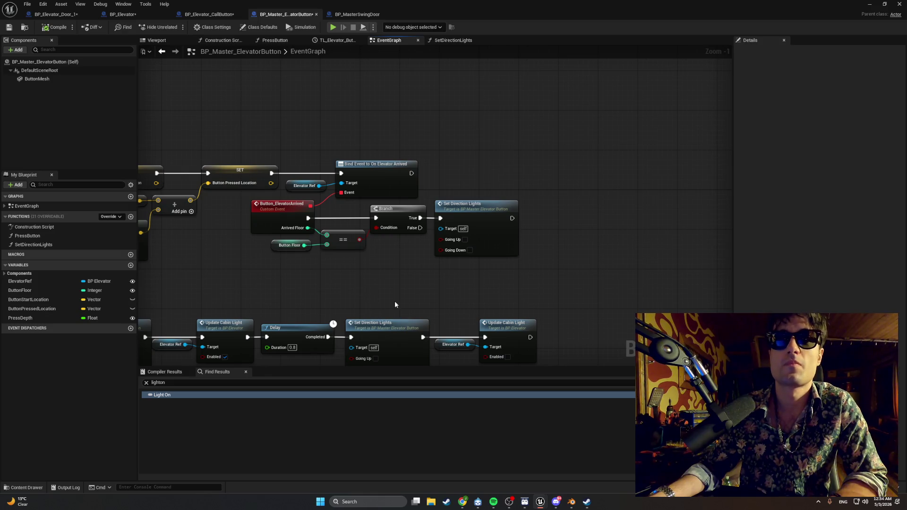
drag(394, 301, 347, 299)
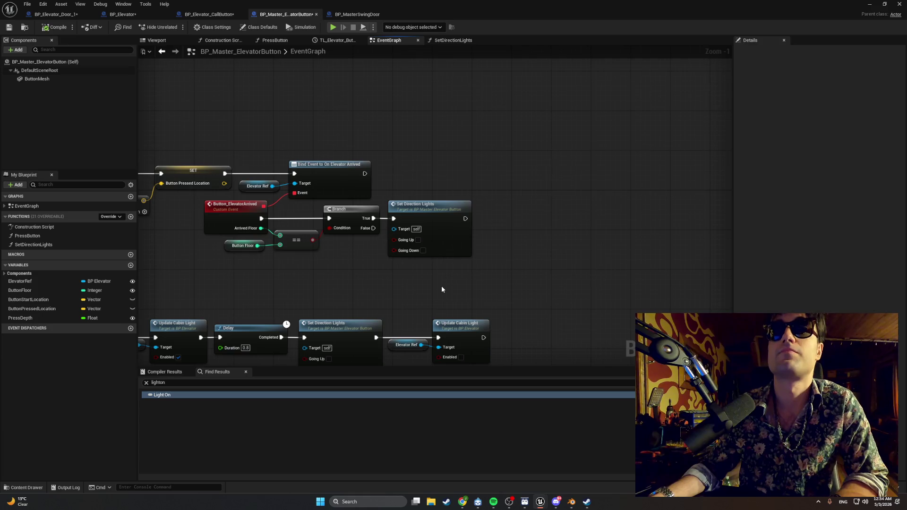
mouse_move(465, 219)
mouse_down()
mouse_move(522, 227)
mouse_move(465, 219)
mouse_up()
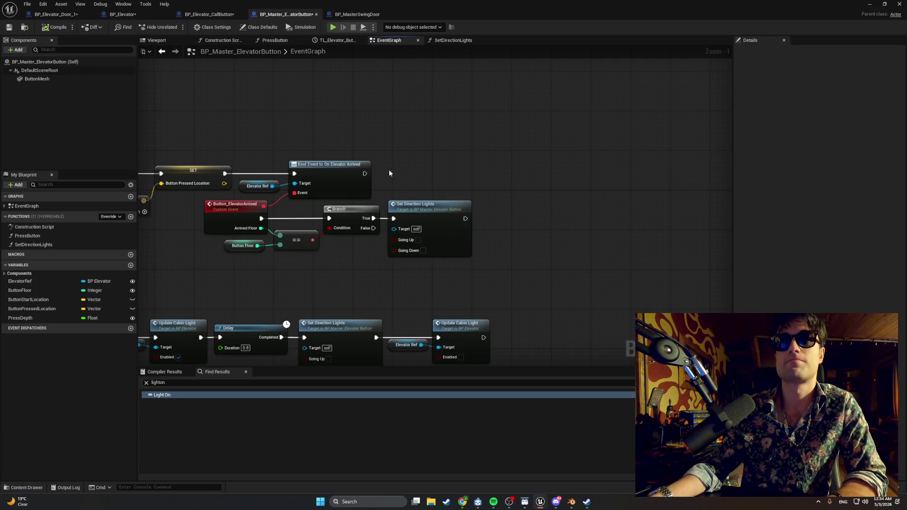
drag(364, 173, 470, 175)
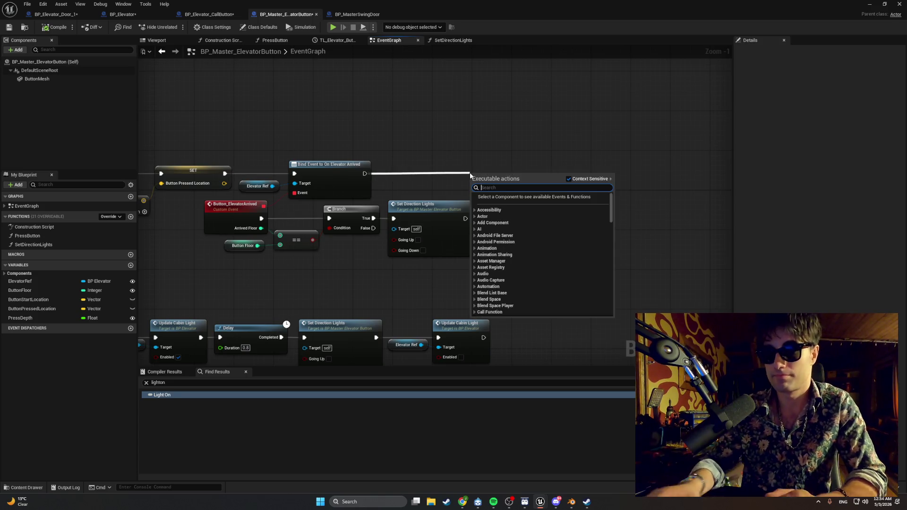
Search 'Bind Event to On Elevator' and add the Bind Event to On Elevator Door State Change node
text(Bind)
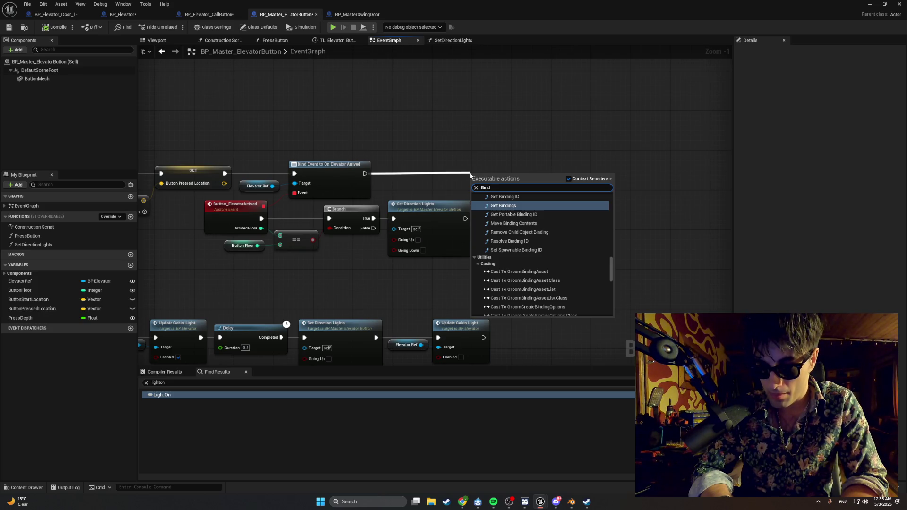
text( E)
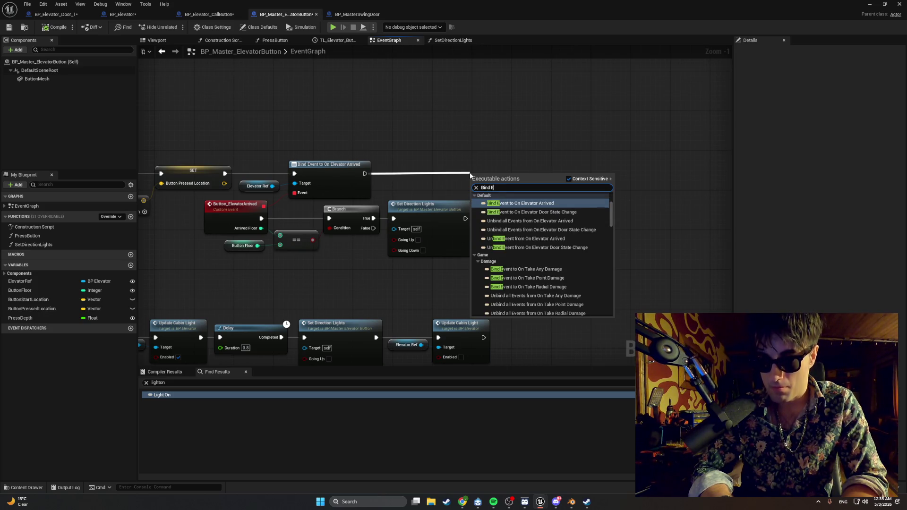
text(vent)
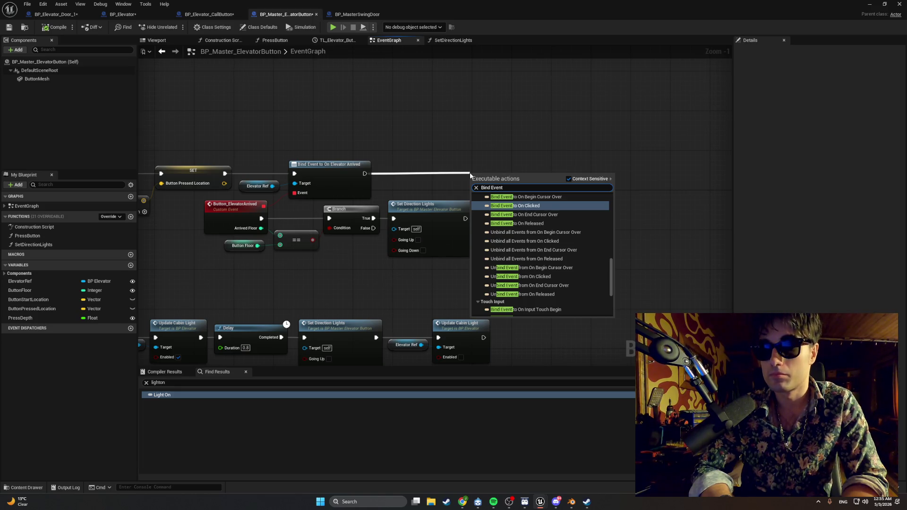
text( to on)
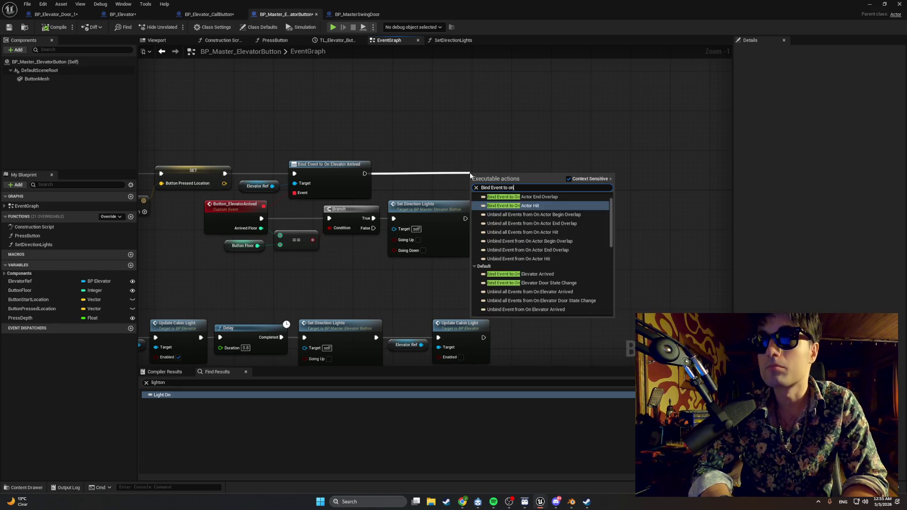
text( ele)
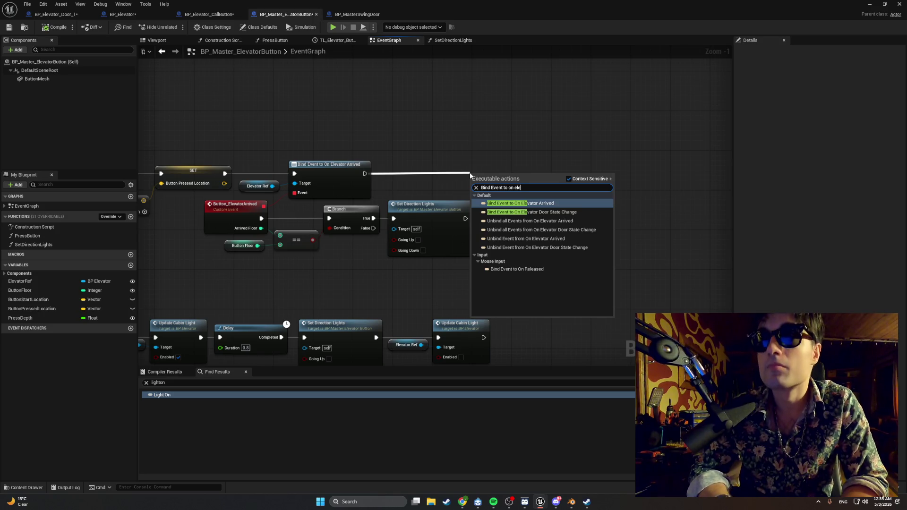
key(BackSpace)
key(BackSpace)
key(BackSpace)
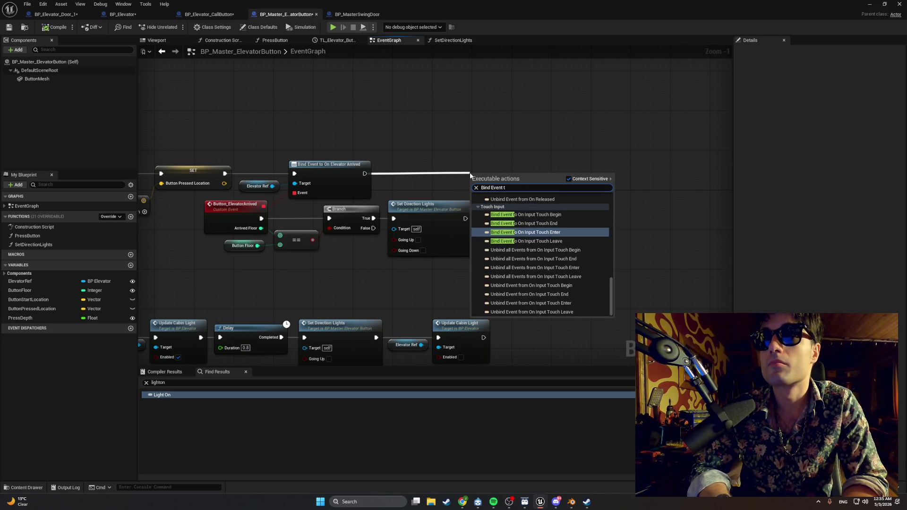
key(BackSpace)
key(BackSpace)
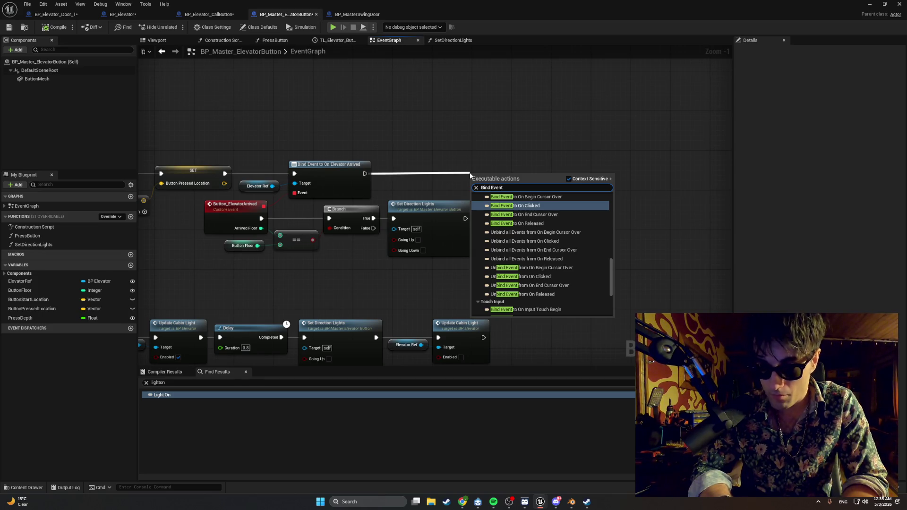
text(to )
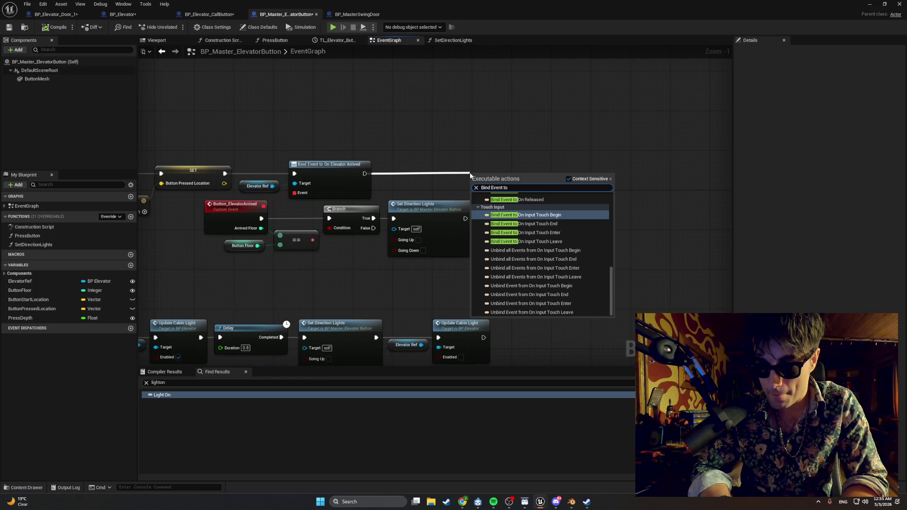
text(on)
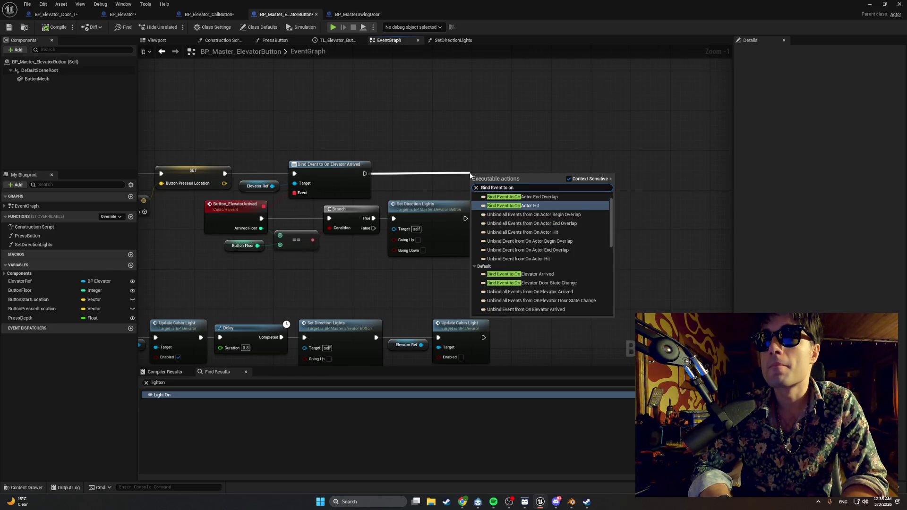
text( elevator)
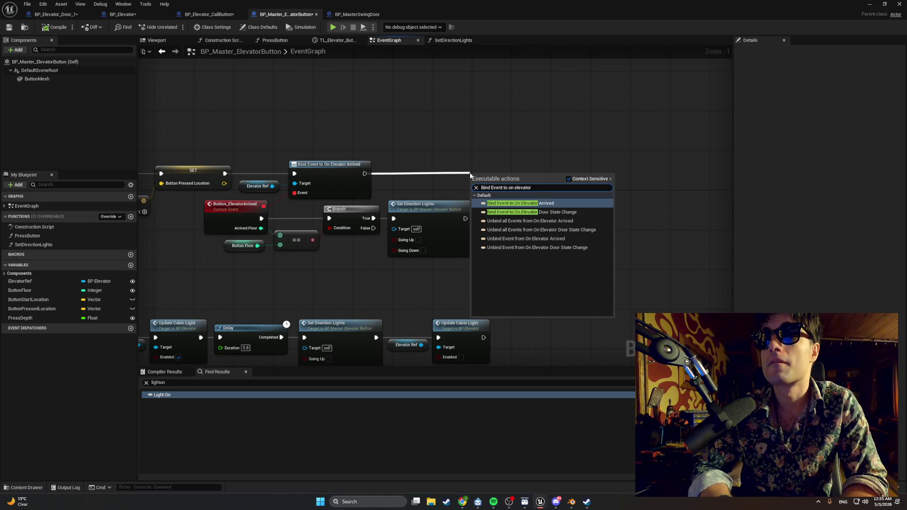
key(Down)
key(Return)
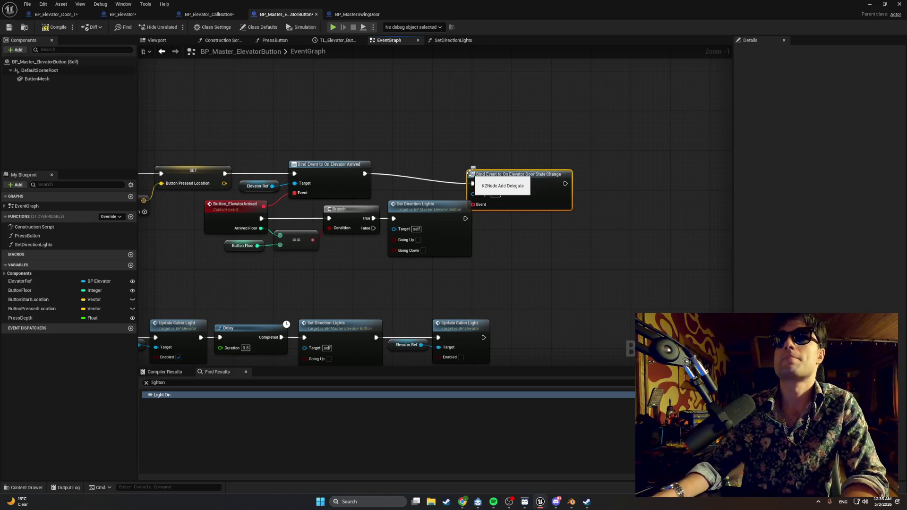
mouse_move(497, 180)
mouse_down()
mouse_move(498, 164)
mouse_move(531, 169)
mouse_up()
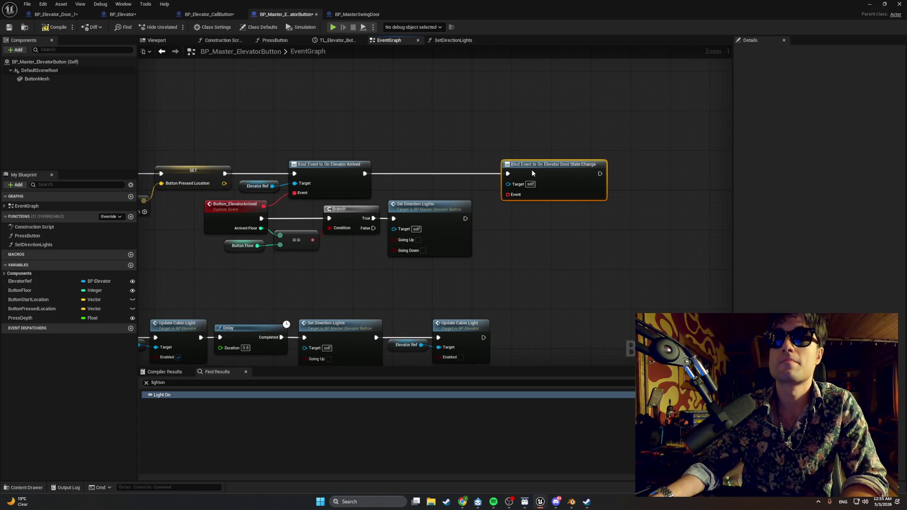
Place an ElevatorRef getter beside the door-state binding's Target pin
click(459, 185)
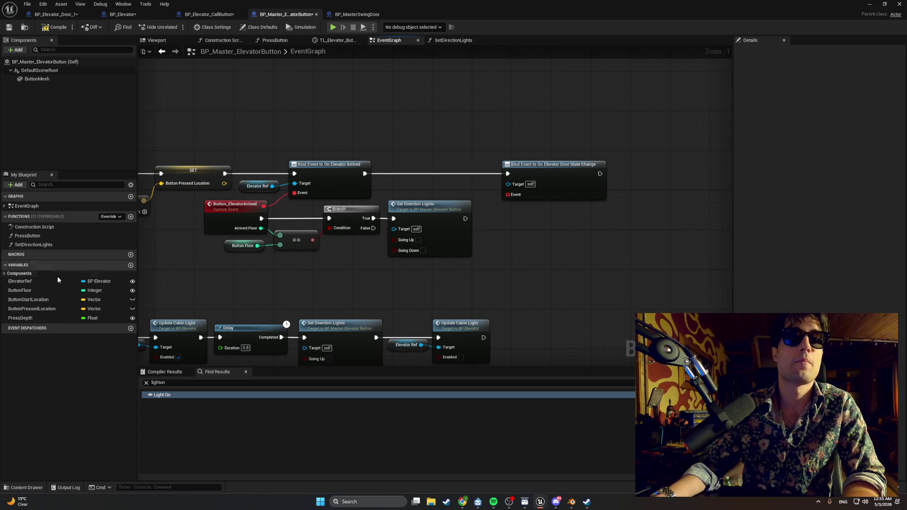
click(69, 279)
mouse_move(69, 280)
mouse_down()
mouse_move(444, 186)
mouse_move(507, 184)
mouse_up()
click(456, 192)
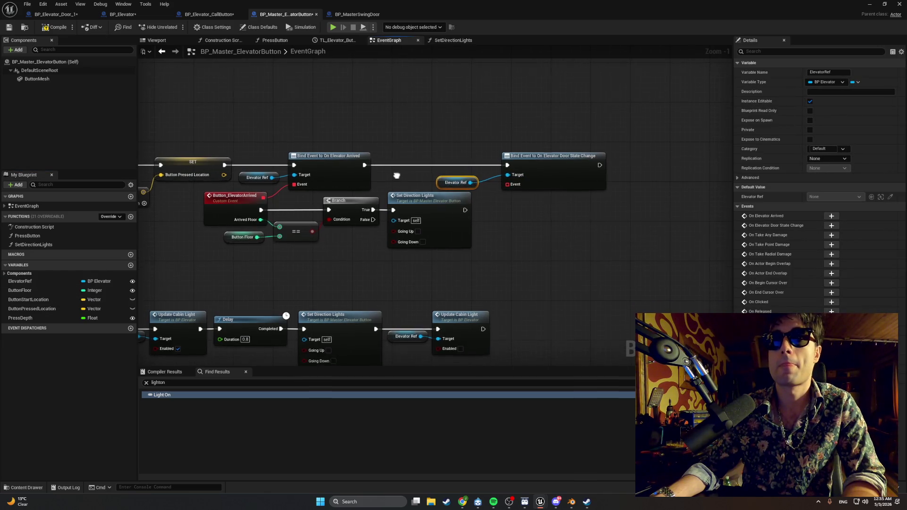
drag(449, 182, 459, 178)
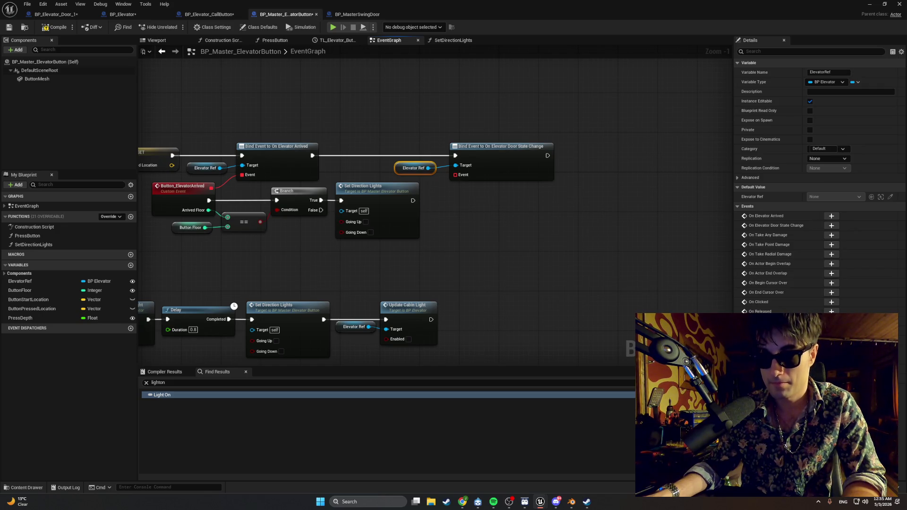
Create a custom event from the binding's Event pin and name it Button_DoorStateChanged
drag(455, 175, 450, 217)
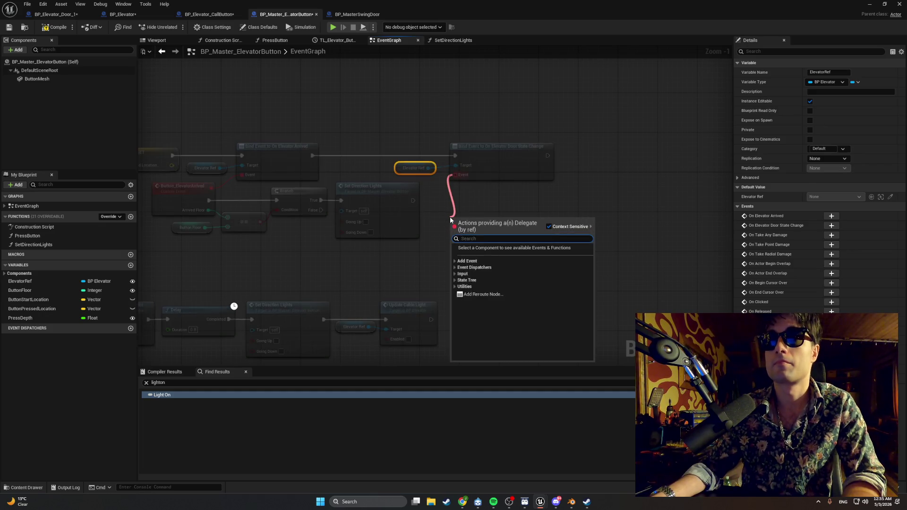
text(custom)
key(Return)
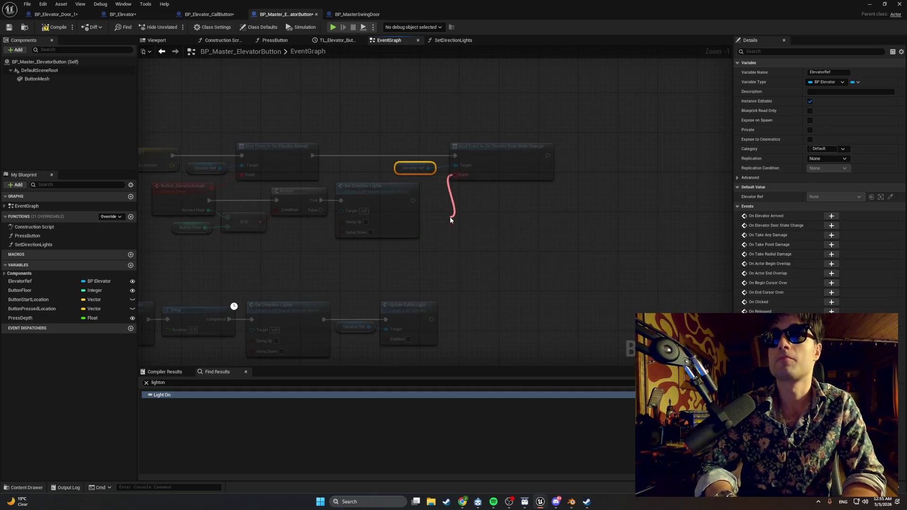
drag(459, 218, 459, 198)
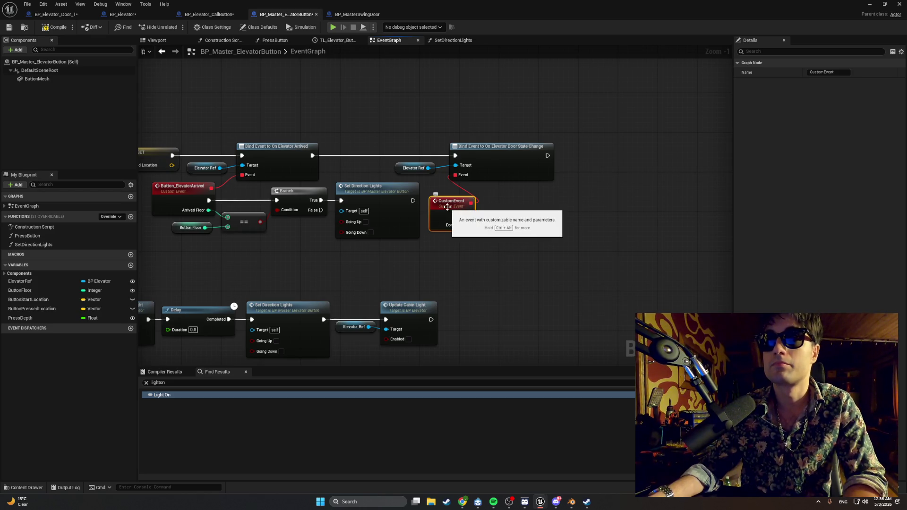
double_click(448, 208)
text(Button_)
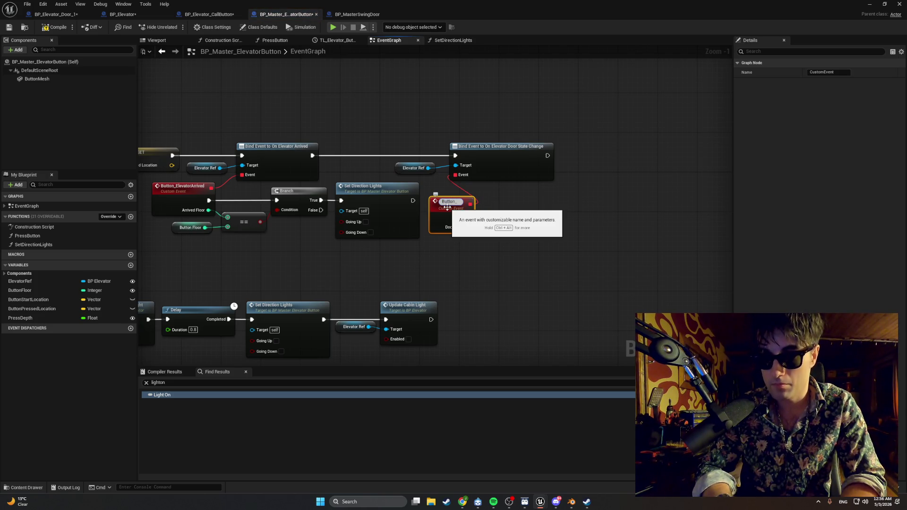
text(DoorStateCHan)
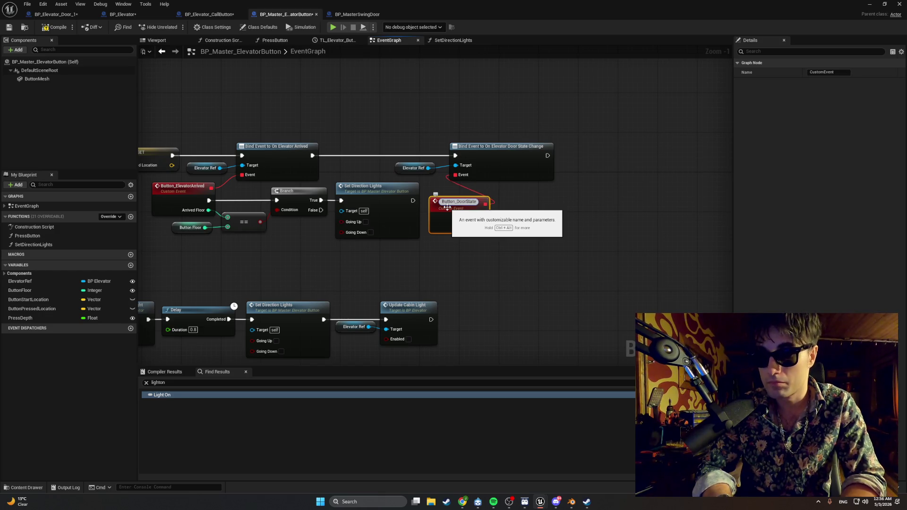
text(ge)
key(BackSpace)
key(BackSpace)
key(BackSpace)
text(h)
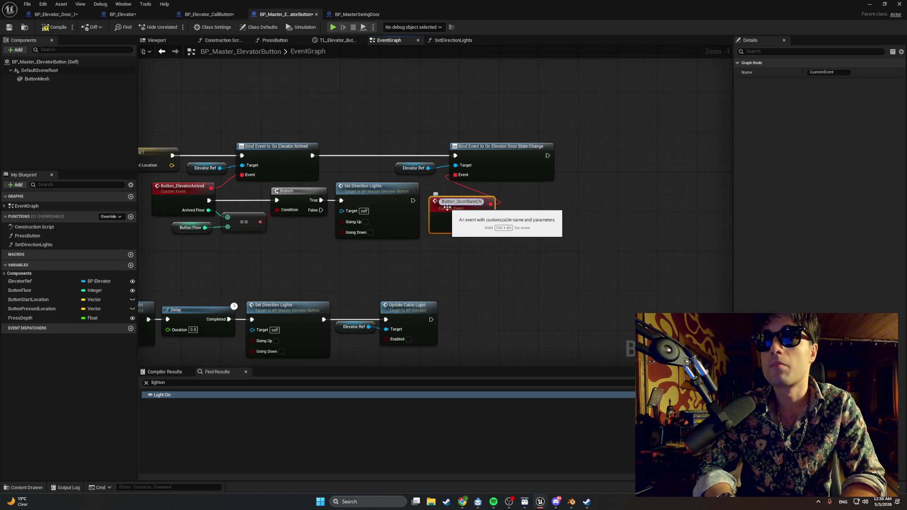
text(anged)
key(Return)
Arrange the binding, Elevator Ref getter and Button_DoorStateChanged nodes neatly together
drag(485, 153, 561, 155)
drag(466, 203, 477, 188)
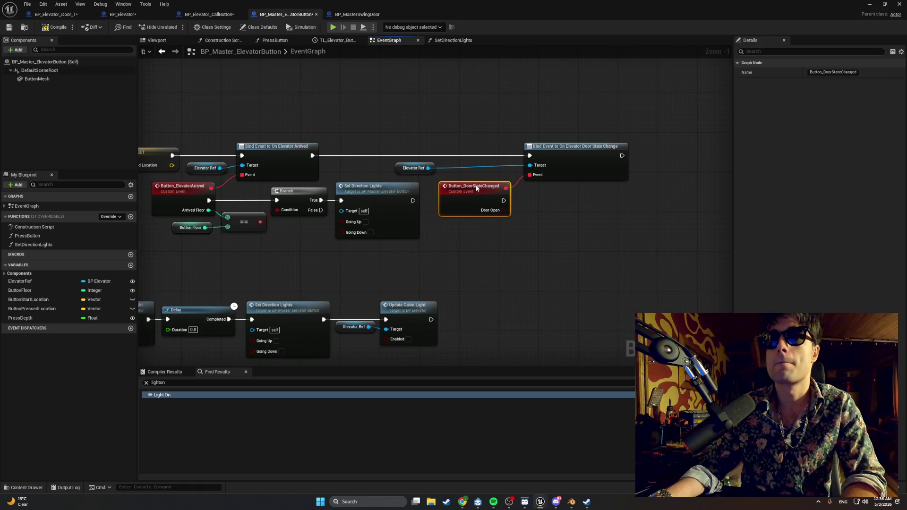
drag(401, 169, 484, 169)
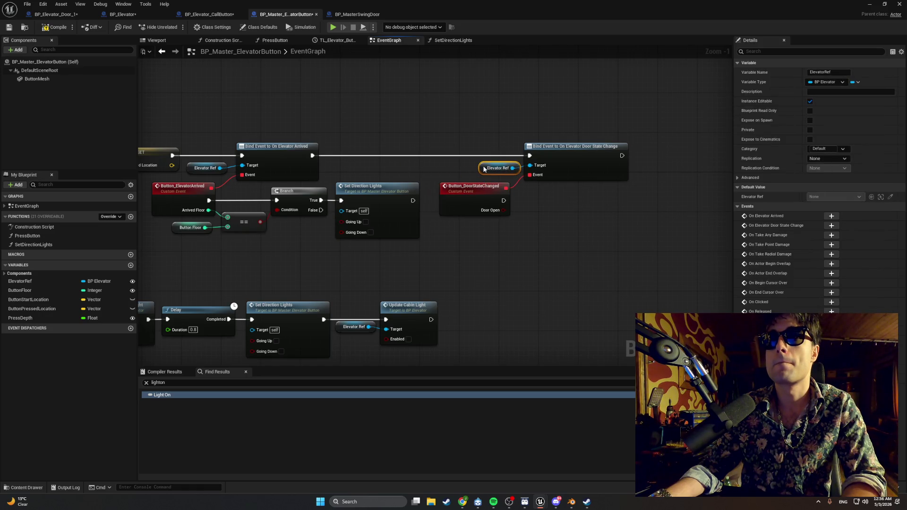
drag(631, 140, 479, 189)
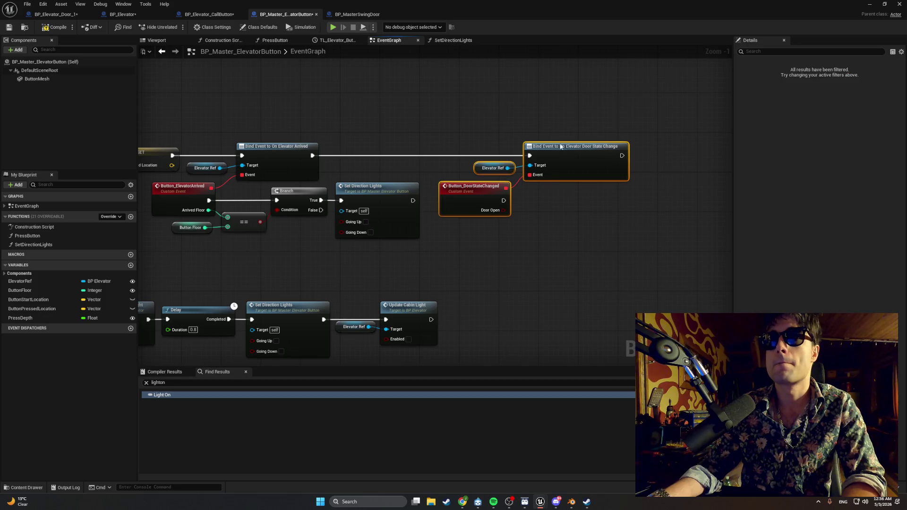
drag(565, 145, 549, 145)
click(548, 264)
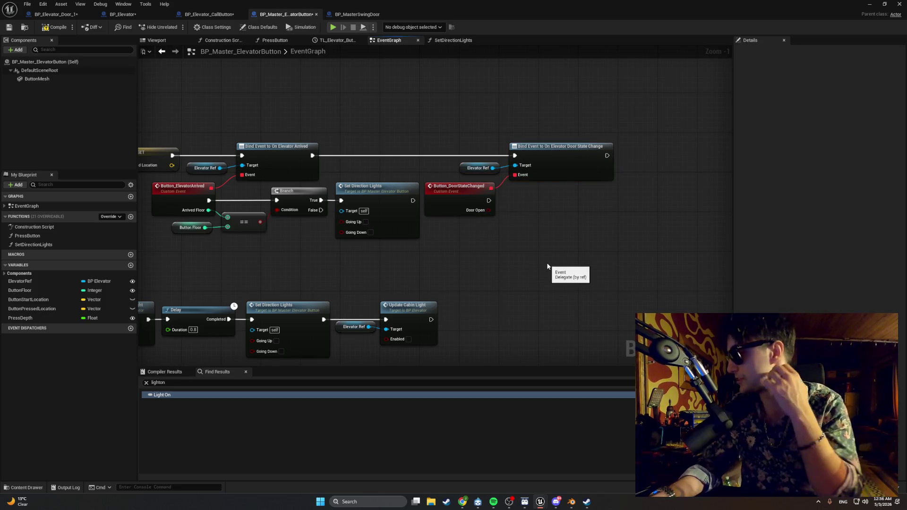